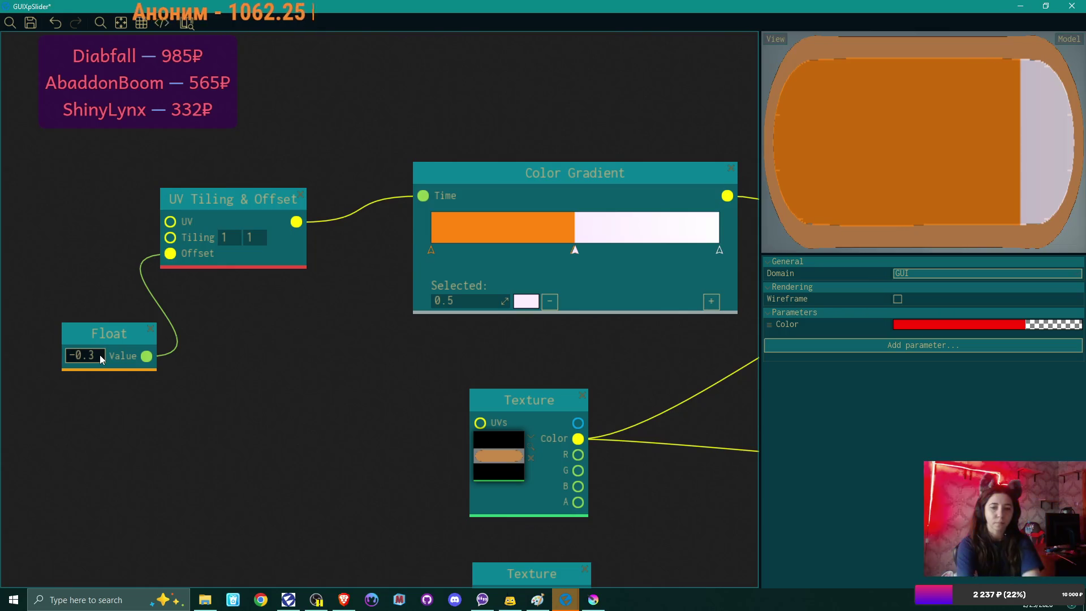
# - Test the Float node's offset value at -0.5 and then at 0
pyautogui.doubleClick(101, 356)
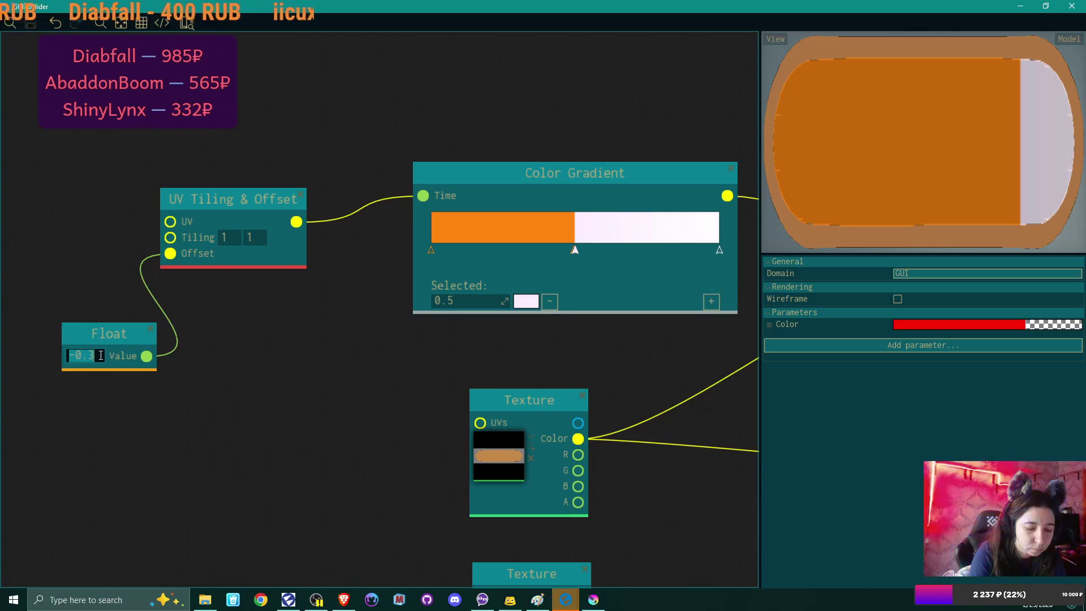
pyautogui.write('-0.5')
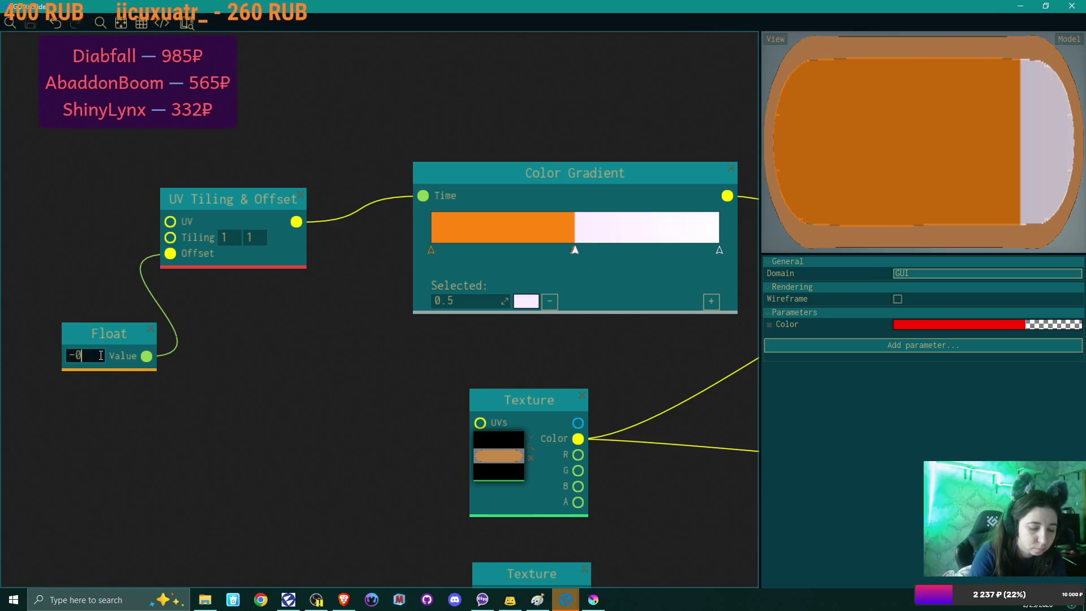
pyautogui.press('Return')
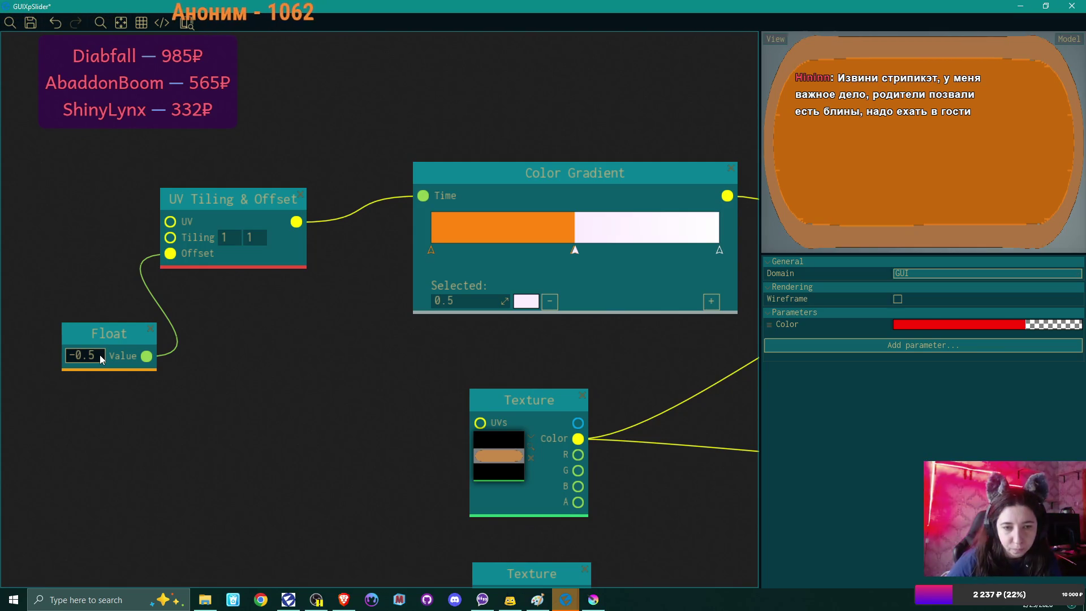
pyautogui.click(86, 355)
pyautogui.write('0')
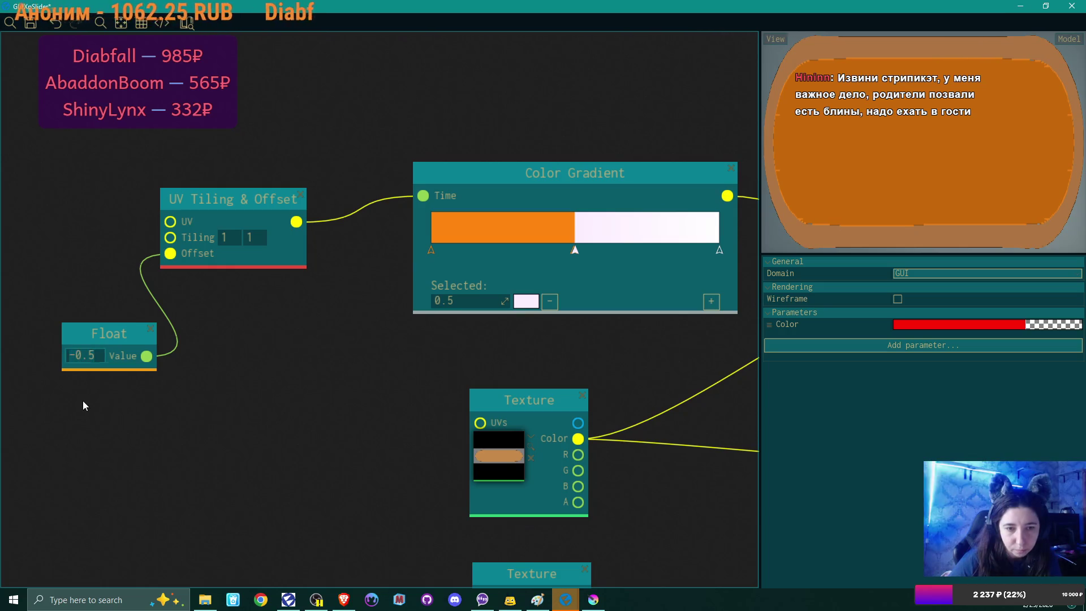
pyautogui.press('Return')
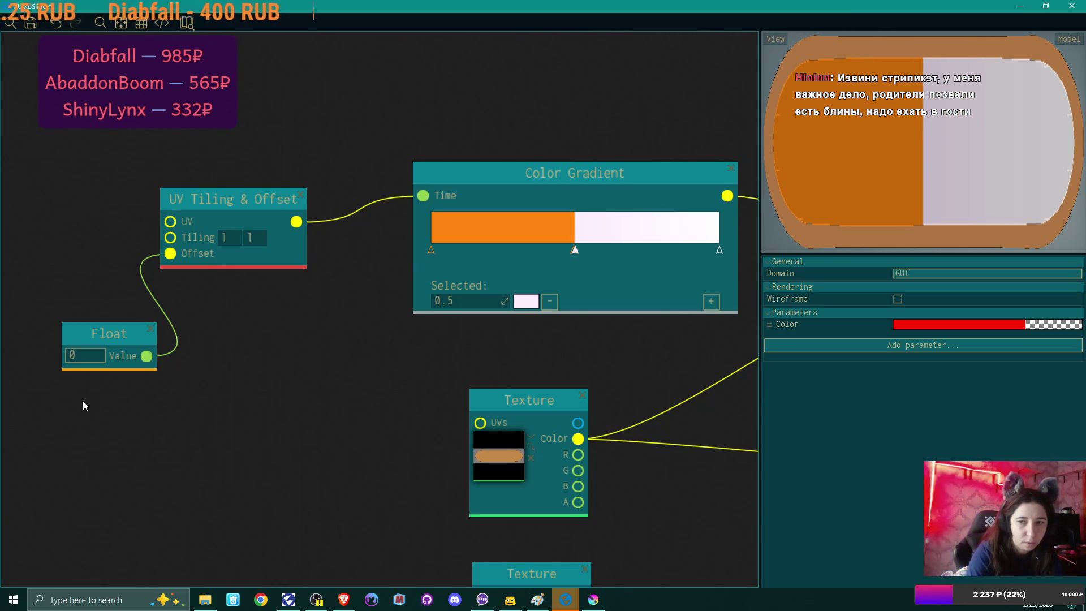
# - Try Float offsets of 0.1, 0.2 and 0.3, then settle on 0.5
pyautogui.click(82, 355)
pyautogui.write('.1')
pyautogui.press('Return')
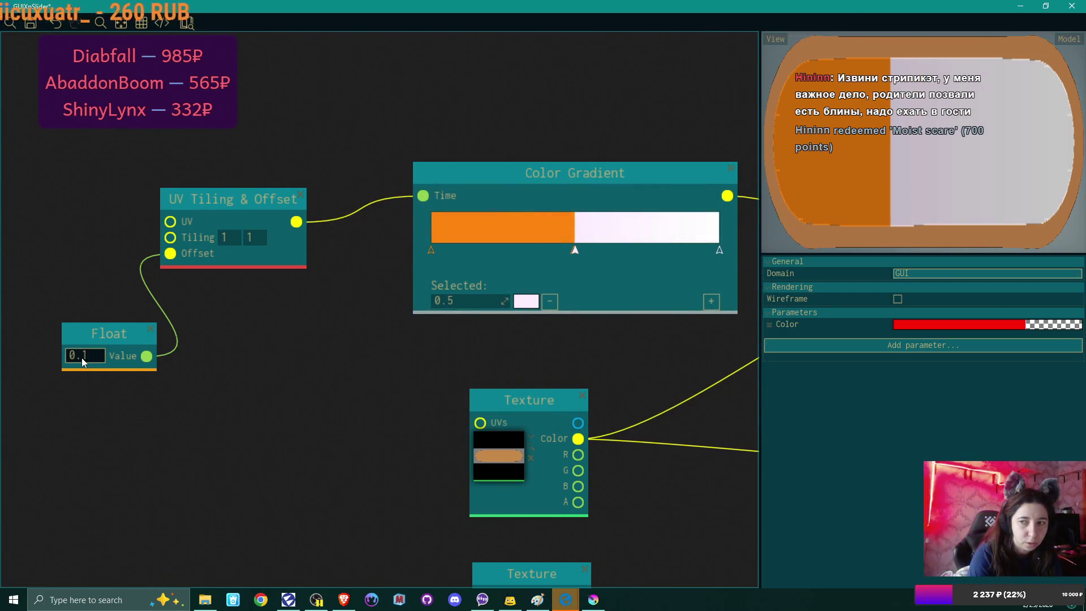
pyautogui.write('0.2')
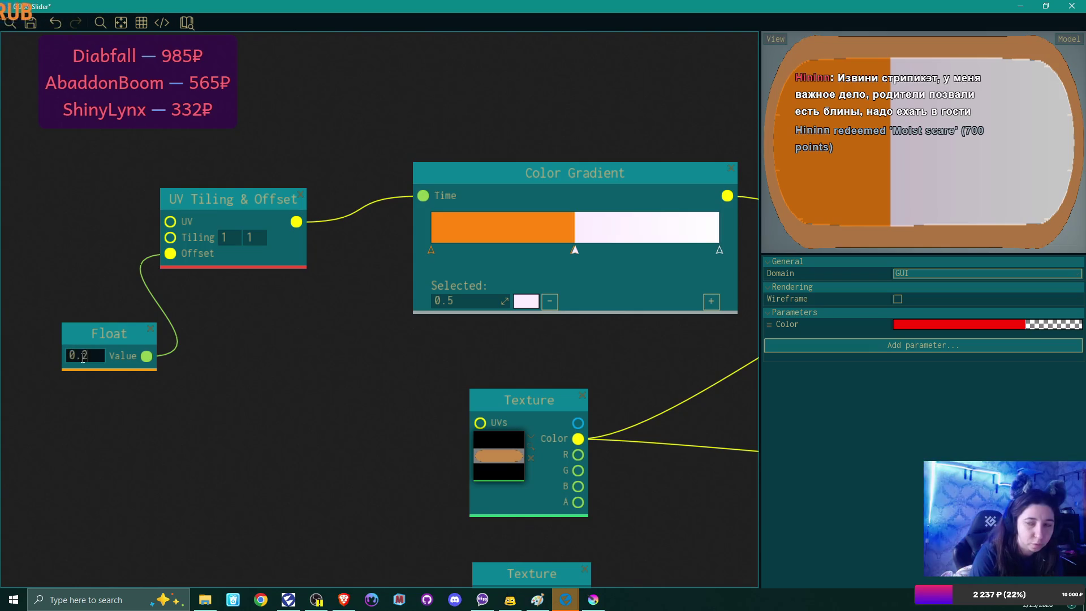
pyautogui.press('Return')
pyautogui.write('0.3')
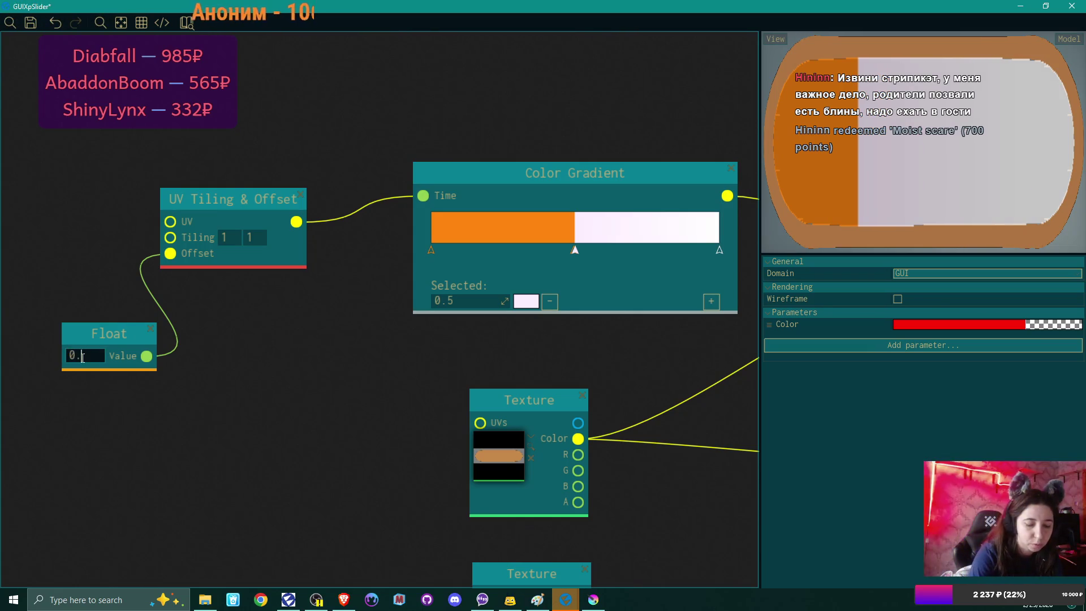
pyautogui.press('Return')
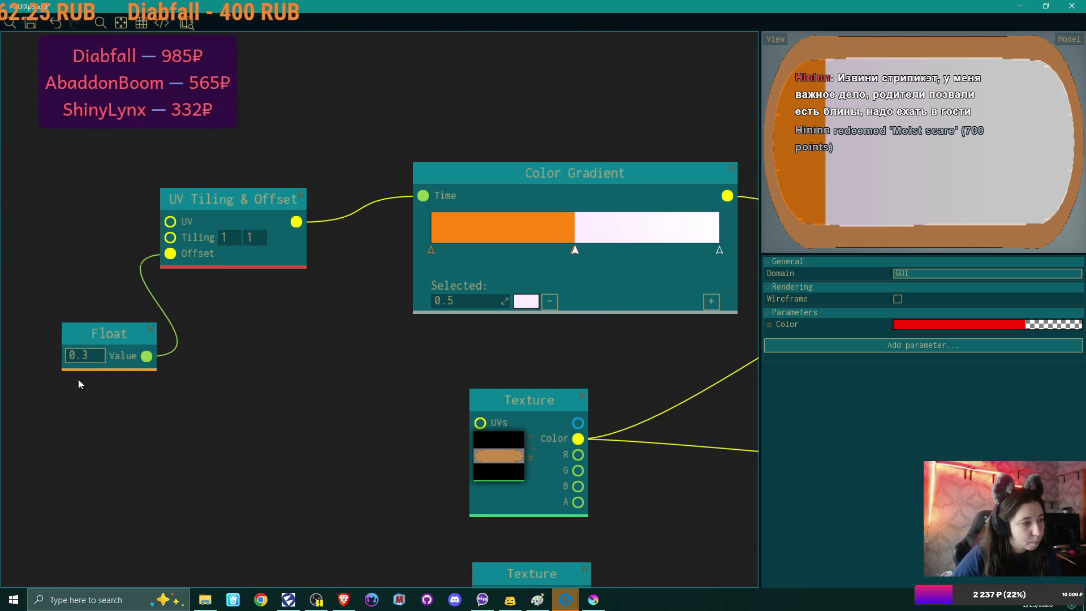
pyautogui.doubleClick(85, 355)
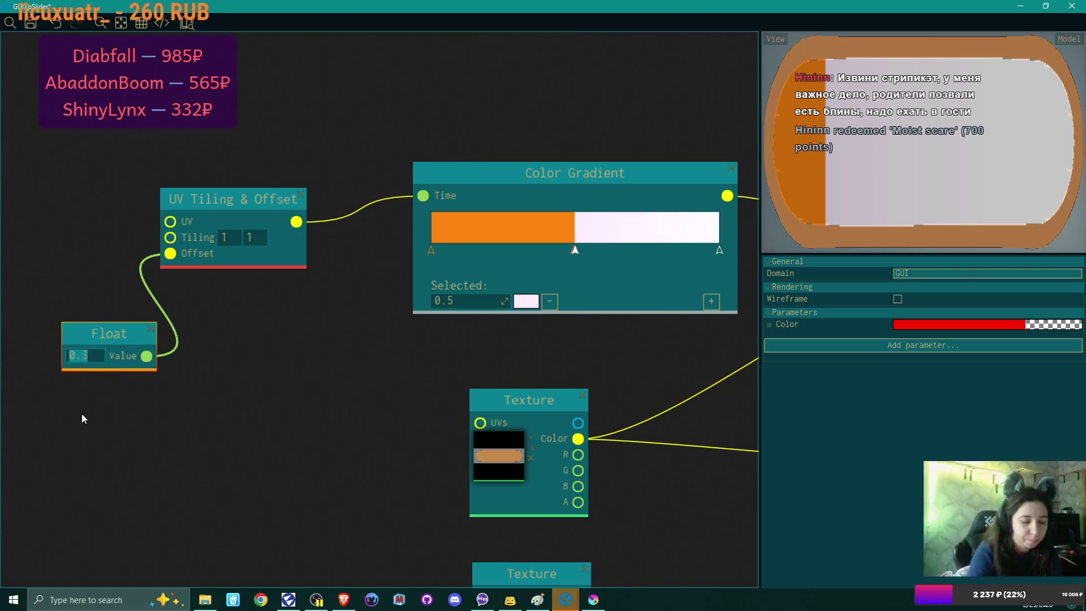
pyautogui.write('0.5')
pyautogui.press('Return')
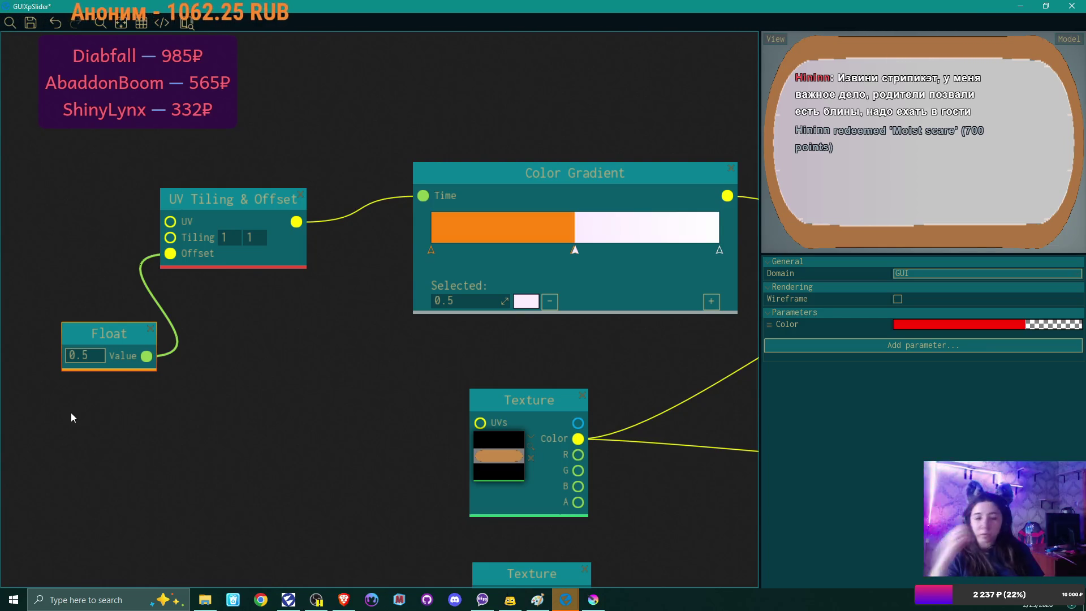
# - Back in the material graph, change the Float offset value from 0.5 to 0.4
pyautogui.hotkey('alt', 'Tab')
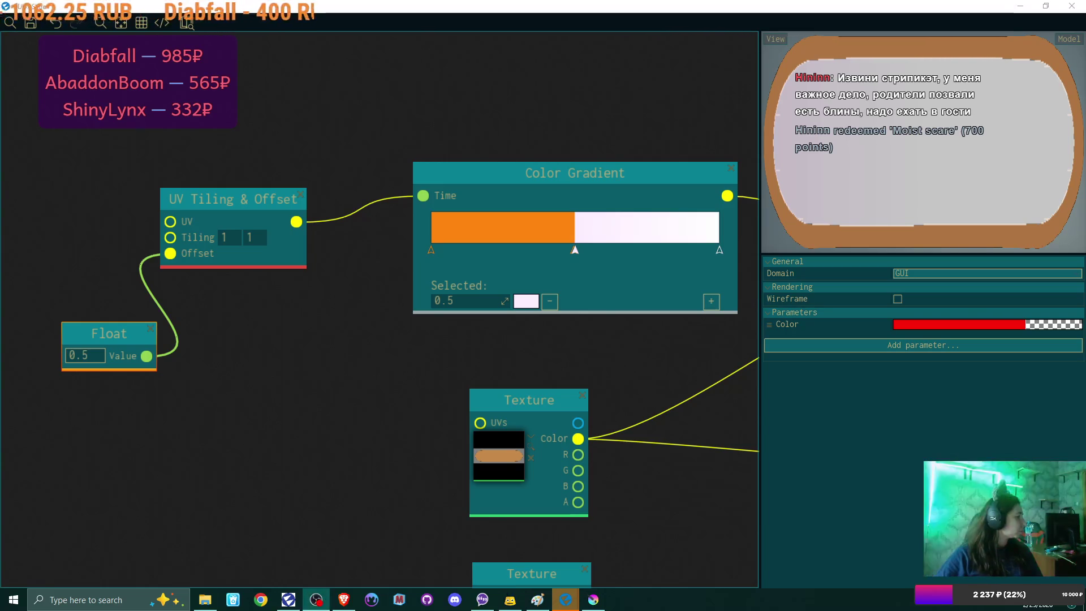
pyautogui.click(337, 439)
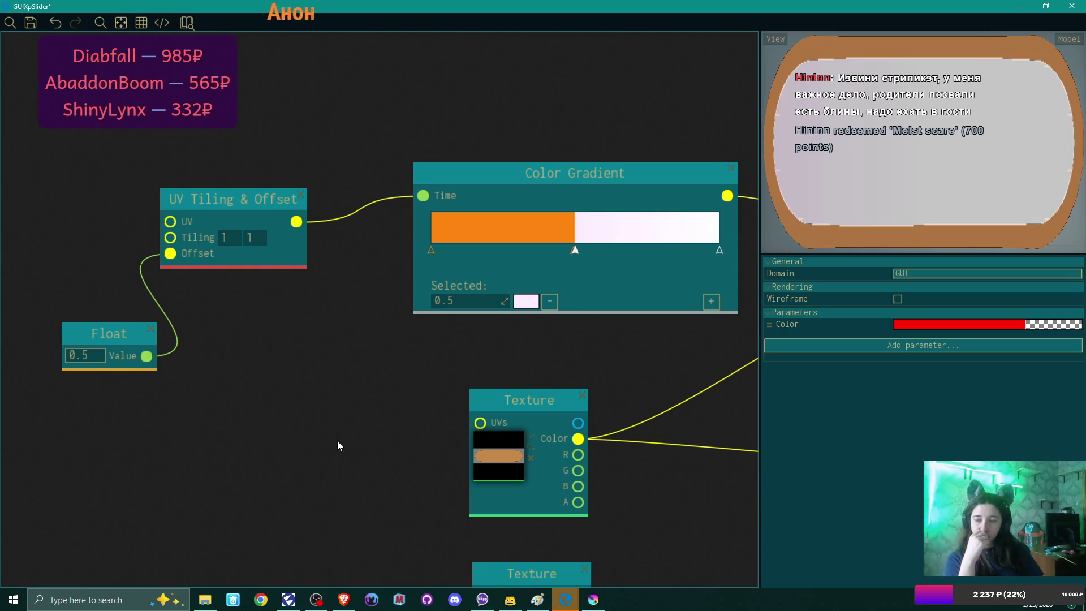
pyautogui.press('BackSpace')
pyautogui.press('BackSpace')
pyautogui.press('BackSpace')
pyautogui.write('0.4')
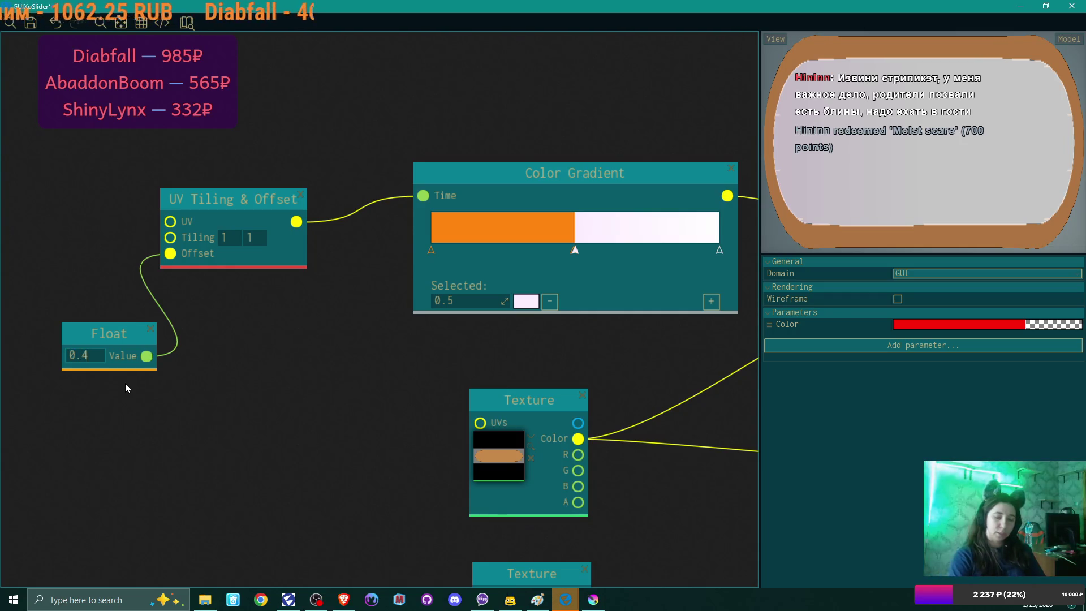
pyautogui.press('Return')
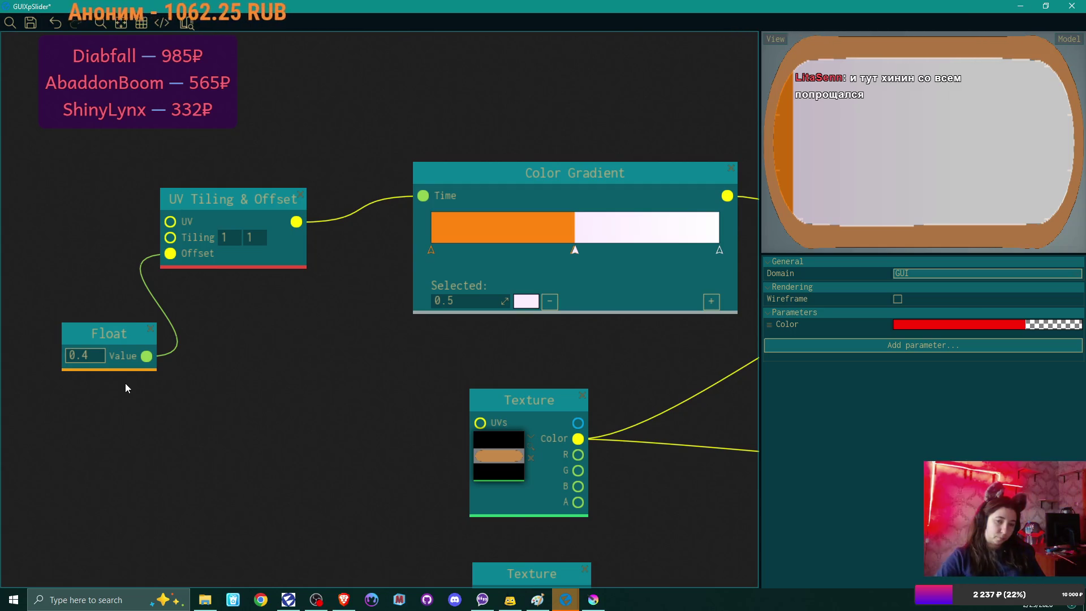
# - Try 0.3 for the Float offset, then restore it to 0.5
pyautogui.doubleClick(106, 356)
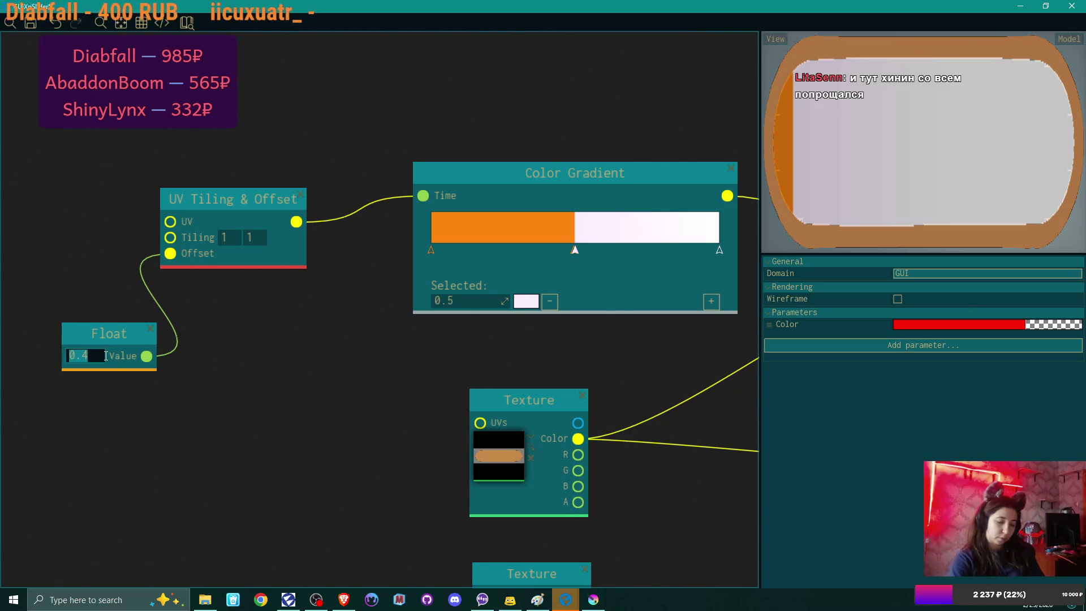
pyautogui.write('0.3')
pyautogui.press('Return')
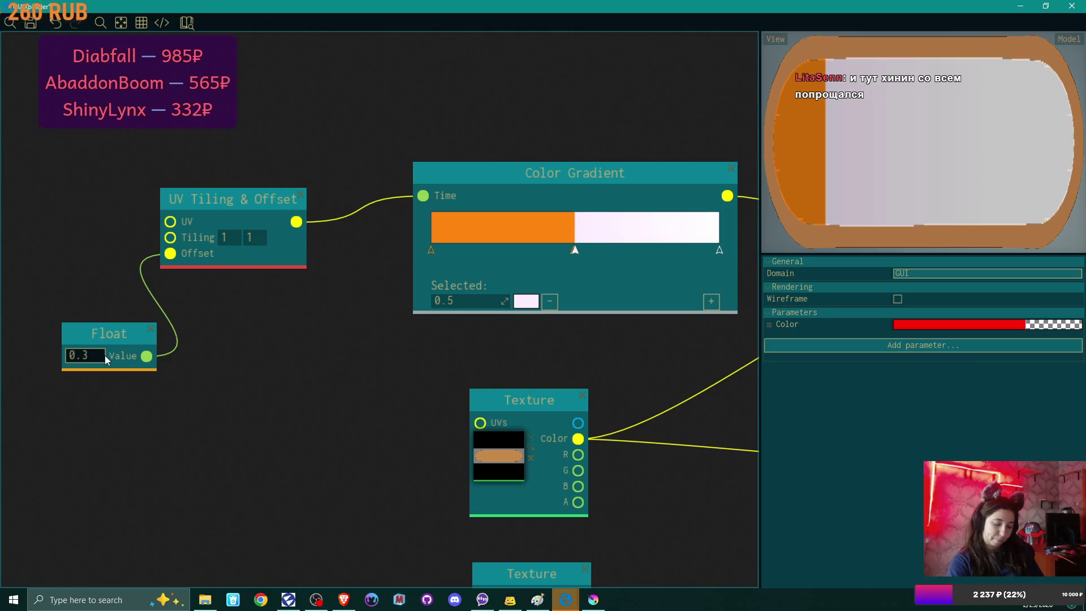
pyautogui.doubleClick(105, 356)
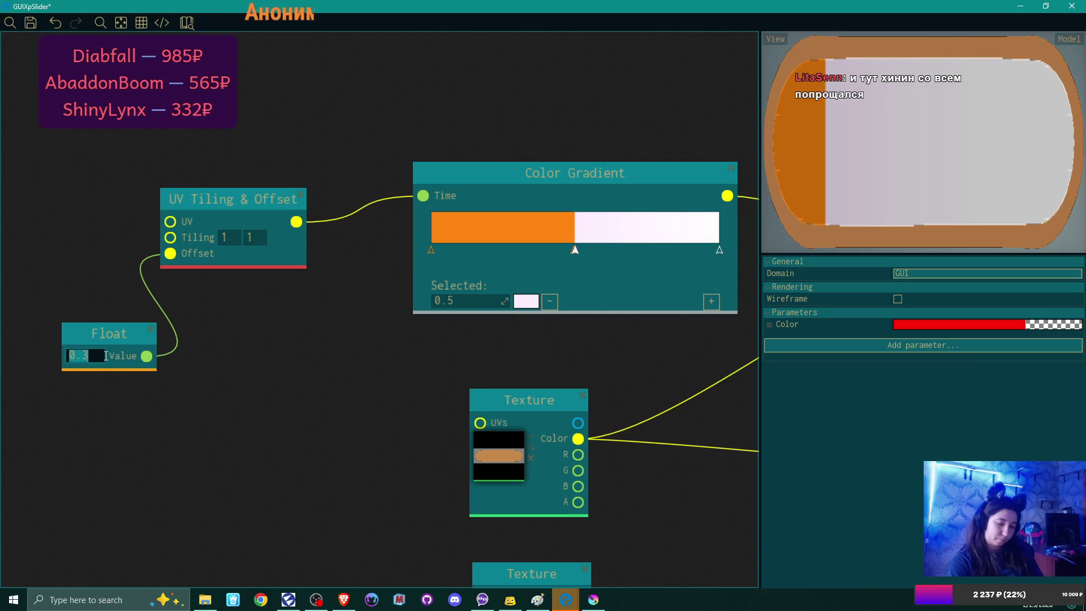
pyautogui.write('0.5')
pyautogui.press('Return')
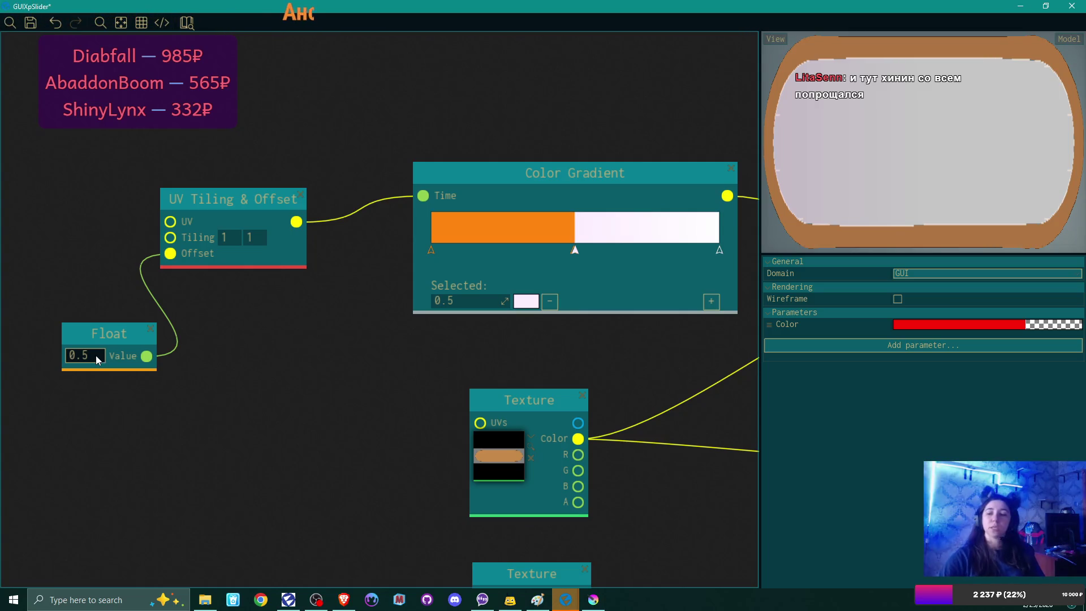
pyautogui.click(828, 346)
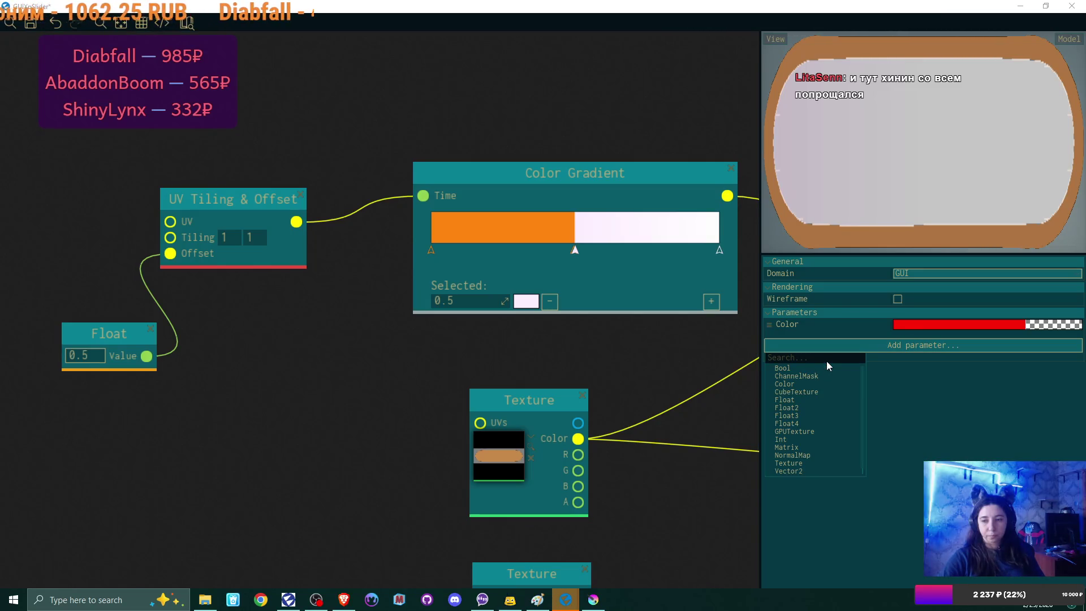
# - Delete the material's Color parameter
pyautogui.click(824, 347)
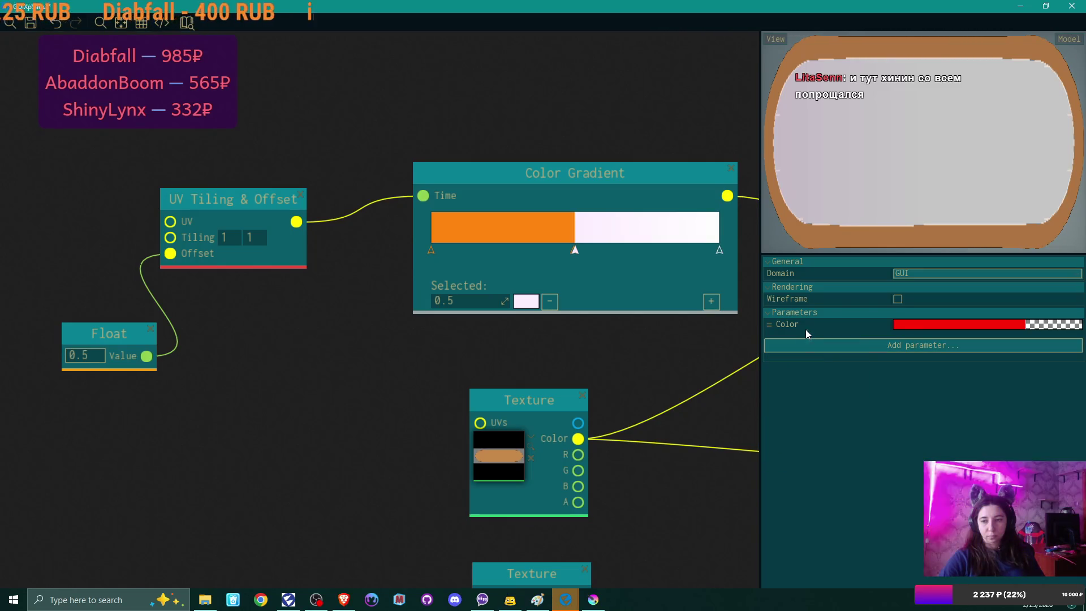
pyautogui.rightClick(769, 324)
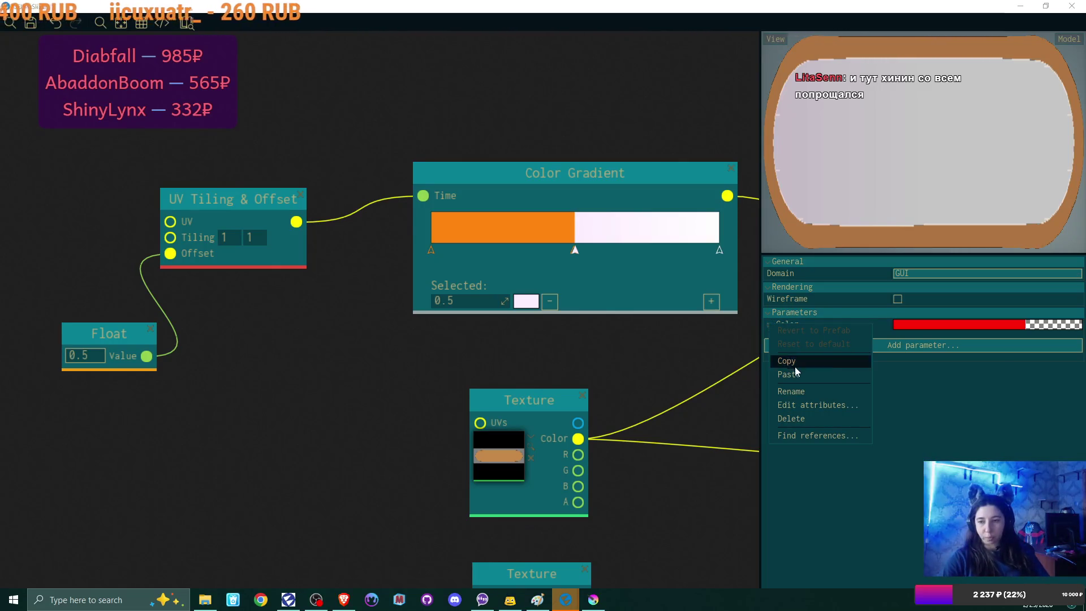
pyautogui.click(823, 419)
# - Add a new Float parameter and name it xp
pyautogui.click(820, 333)
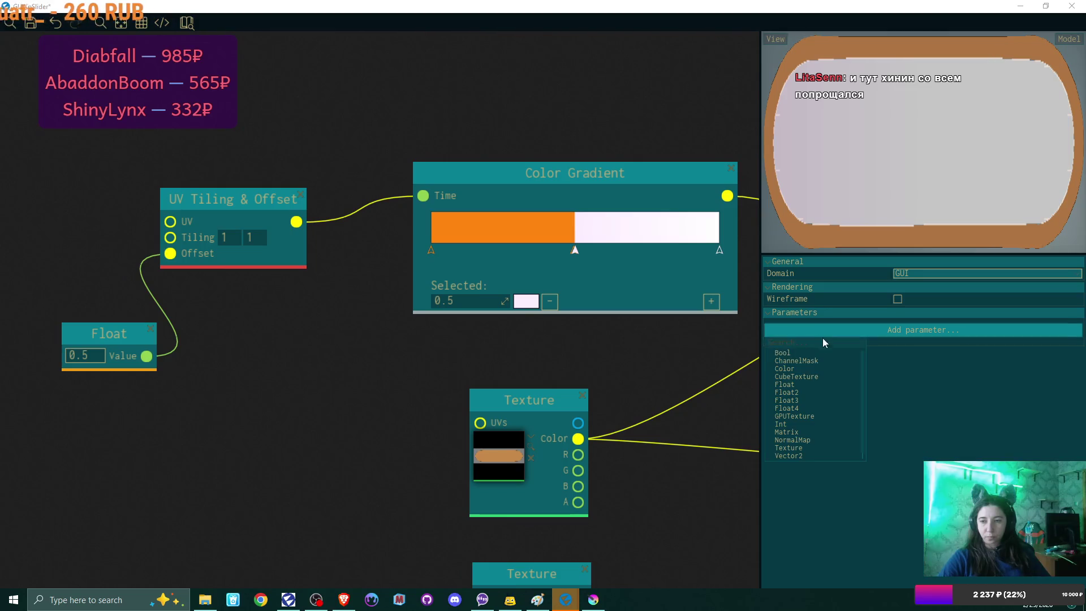
pyautogui.write('float')
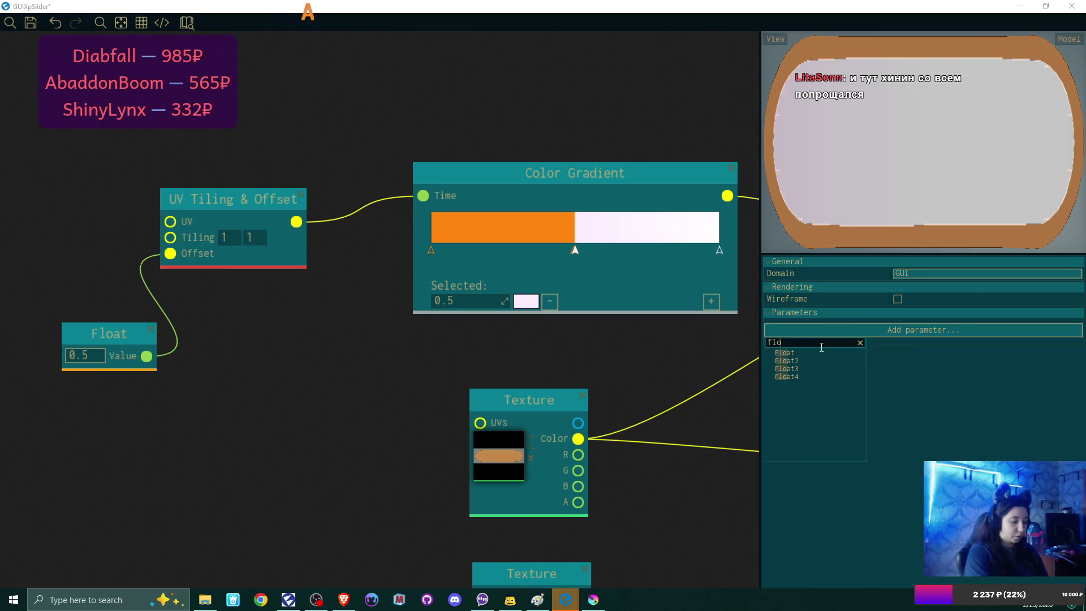
pyautogui.press('Return')
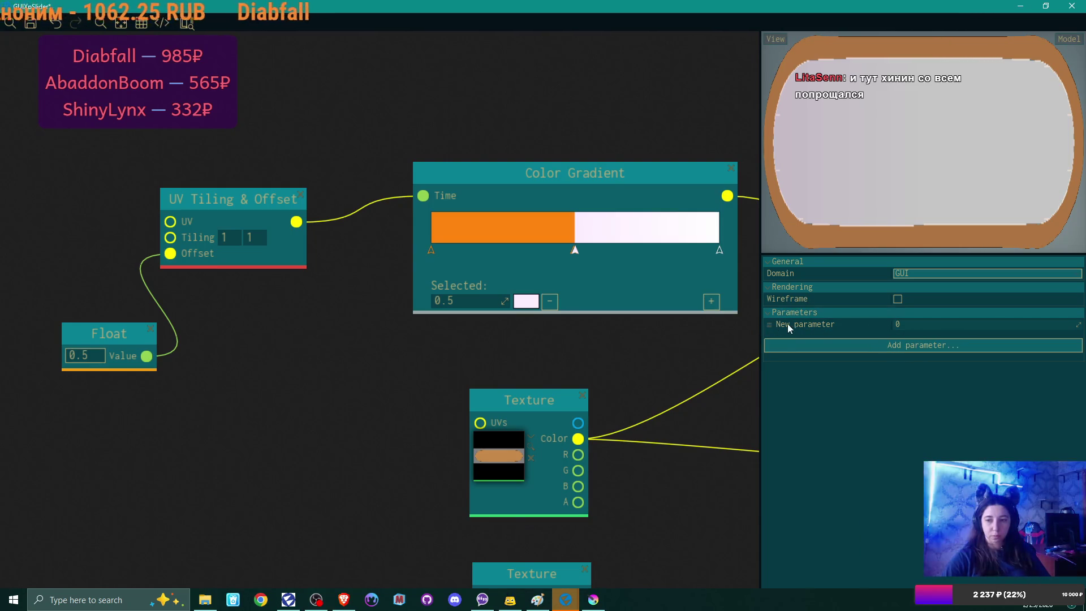
pyautogui.doubleClick(814, 325)
pyautogui.write('xp')
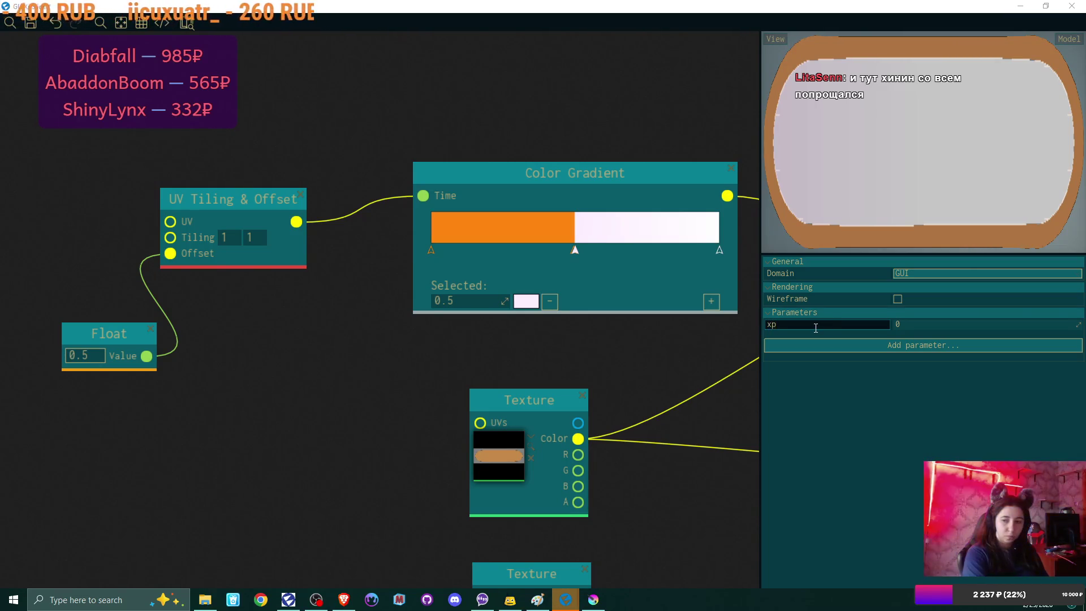
pyautogui.press('Return')
# - Place a Get xp node in the graph and shift the Float node further left
pyautogui.moveTo(212, 419); pyautogui.dragTo(75, 412)
pyautogui.moveTo(109, 333)
pyautogui.mouseDown()
pyautogui.moveTo(87, 331)
pyautogui.moveTo(48, 292)
pyautogui.mouseUp()
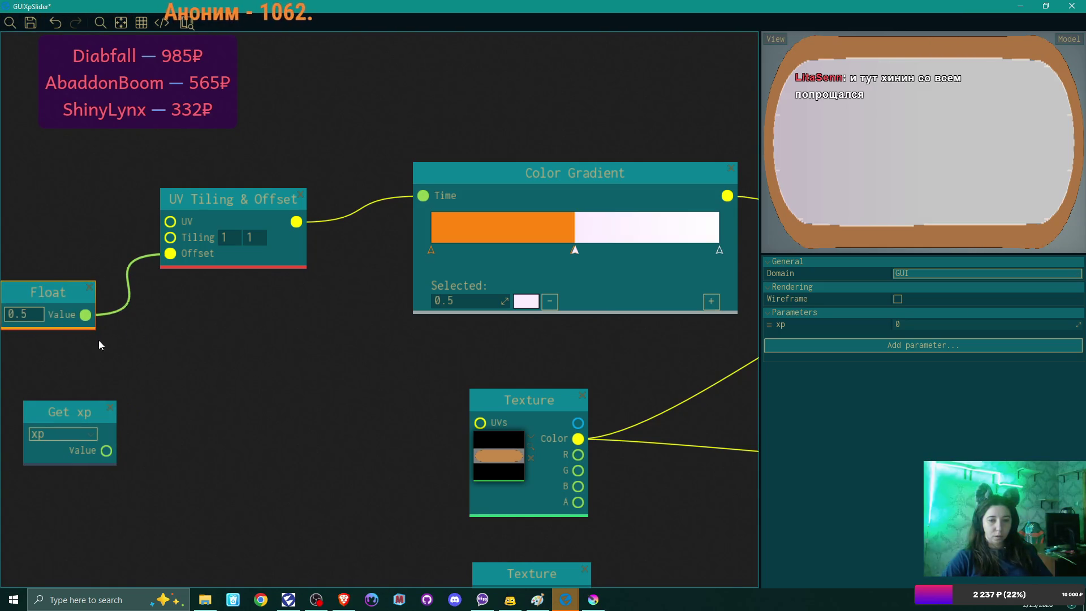
pyautogui.moveTo(76, 412); pyautogui.dragTo(54, 376)
pyautogui.moveTo(153, 364); pyautogui.dragTo(271, 381)
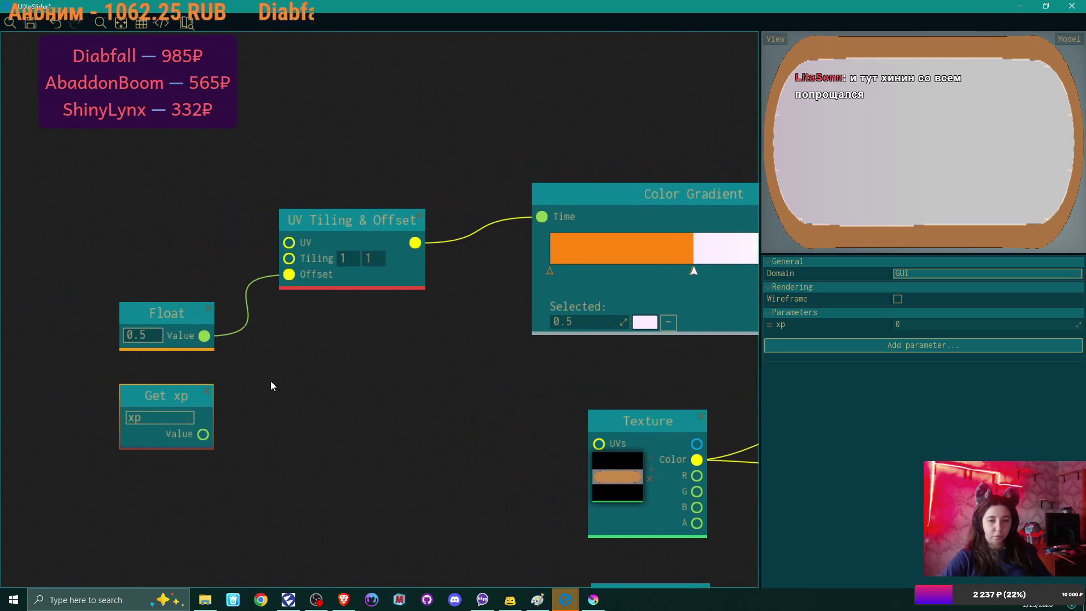
pyautogui.moveTo(180, 313); pyautogui.dragTo(116, 310)
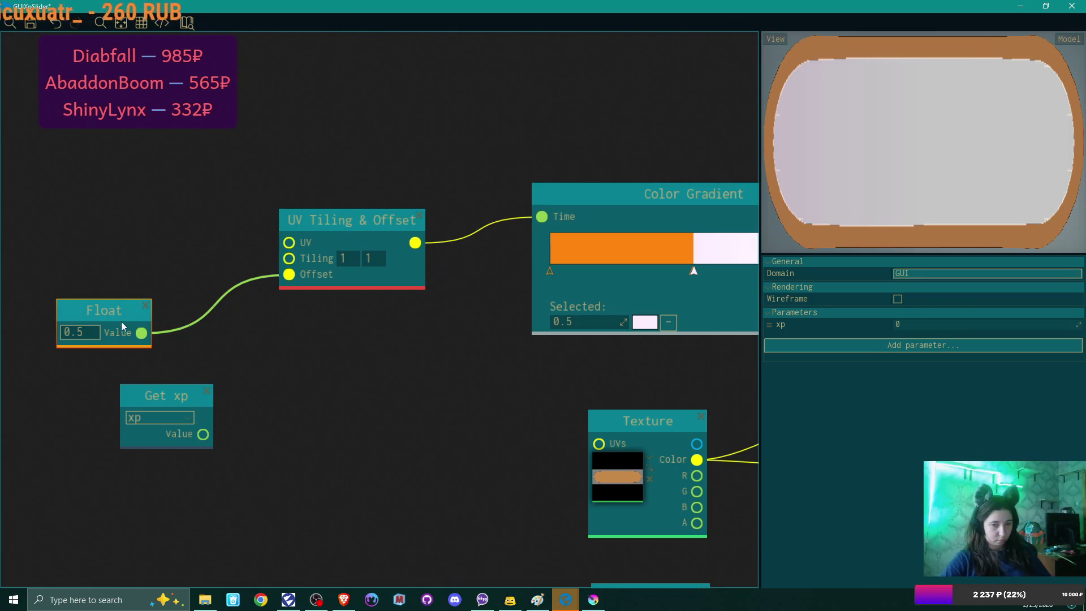
pyautogui.moveTo(166, 396); pyautogui.dragTo(92, 483)
# - Create a Mad node (Multiply -1) wired from Get xp's Value and arrange them side by side
pyautogui.moveTo(129, 521); pyautogui.dragTo(182, 430)
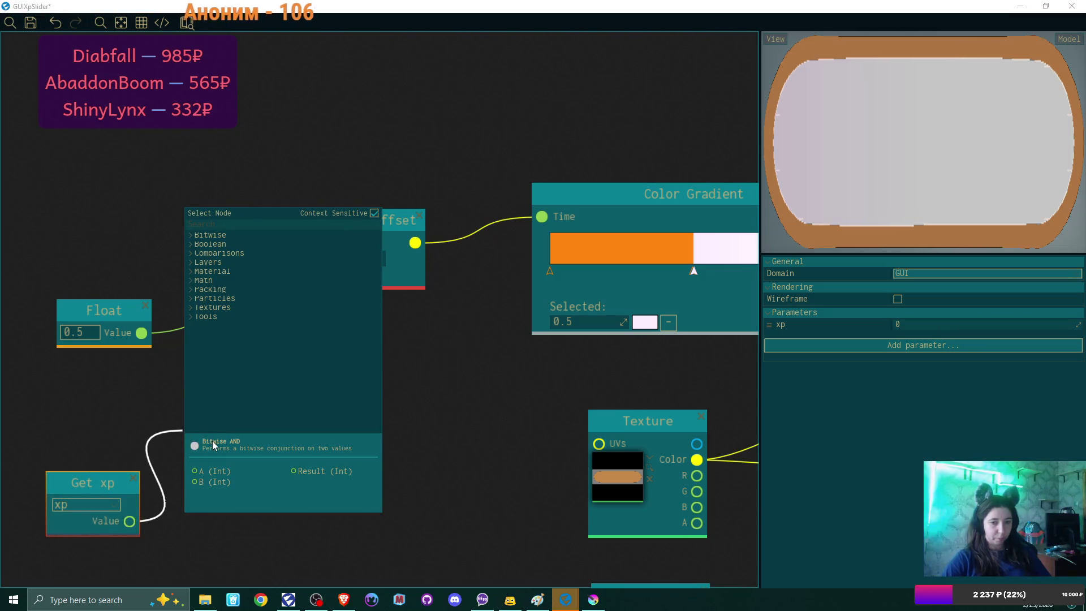
pyautogui.write('mad')
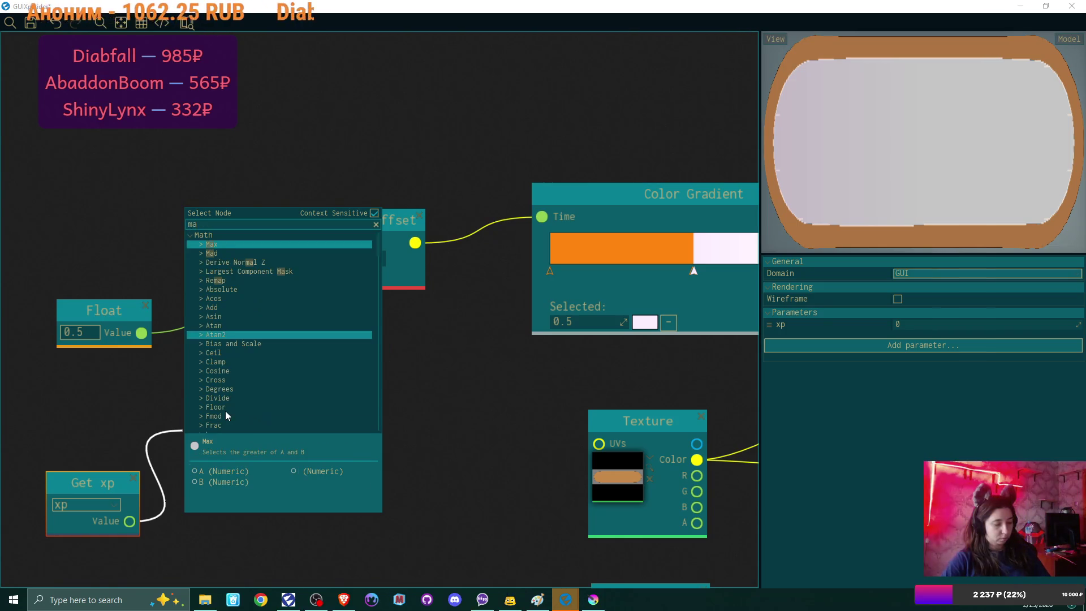
pyautogui.click(222, 246)
pyautogui.moveTo(269, 429); pyautogui.dragTo(280, 358)
pyautogui.moveTo(86, 482); pyautogui.dragTo(61, 383)
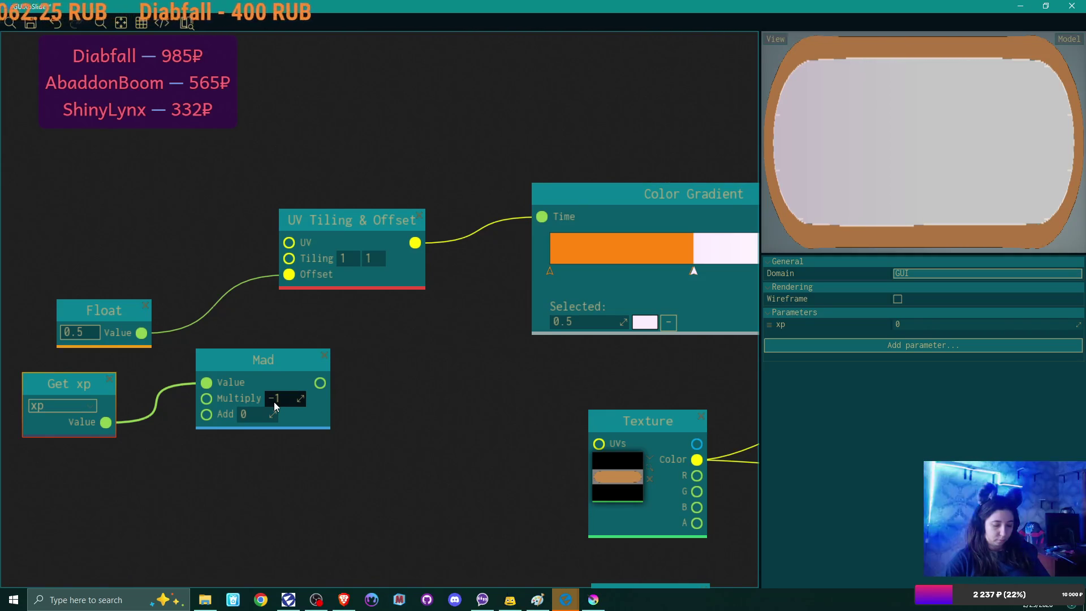
pyautogui.moveTo(268, 362); pyautogui.dragTo(307, 371)
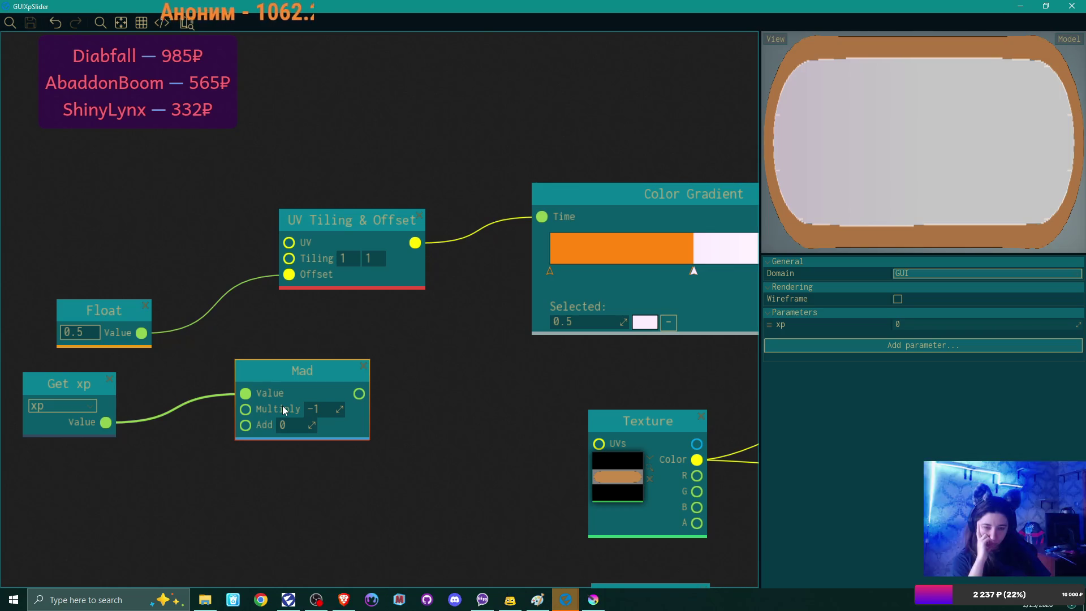
# - Set Mad's Add to 0.5, delete the Float node, and place Mad beside UV Tiling & Offset
pyautogui.click(282, 424)
pyautogui.write('0.5')
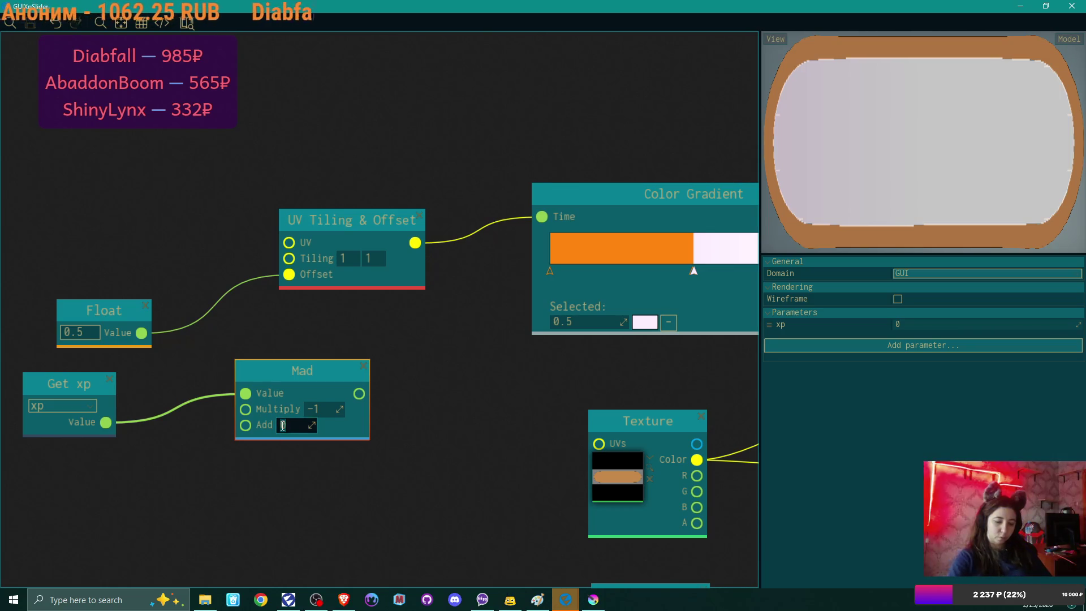
pyautogui.click(270, 398)
pyautogui.moveTo(358, 375)
pyautogui.mouseDown()
pyautogui.moveTo(287, 355)
pyautogui.moveTo(309, 295)
pyautogui.moveTo(289, 274)
pyautogui.mouseUp()
pyautogui.click(145, 306)
pyautogui.moveTo(232, 350)
pyautogui.mouseDown()
pyautogui.moveTo(153, 233)
pyautogui.moveTo(168, 219)
pyautogui.mouseUp()
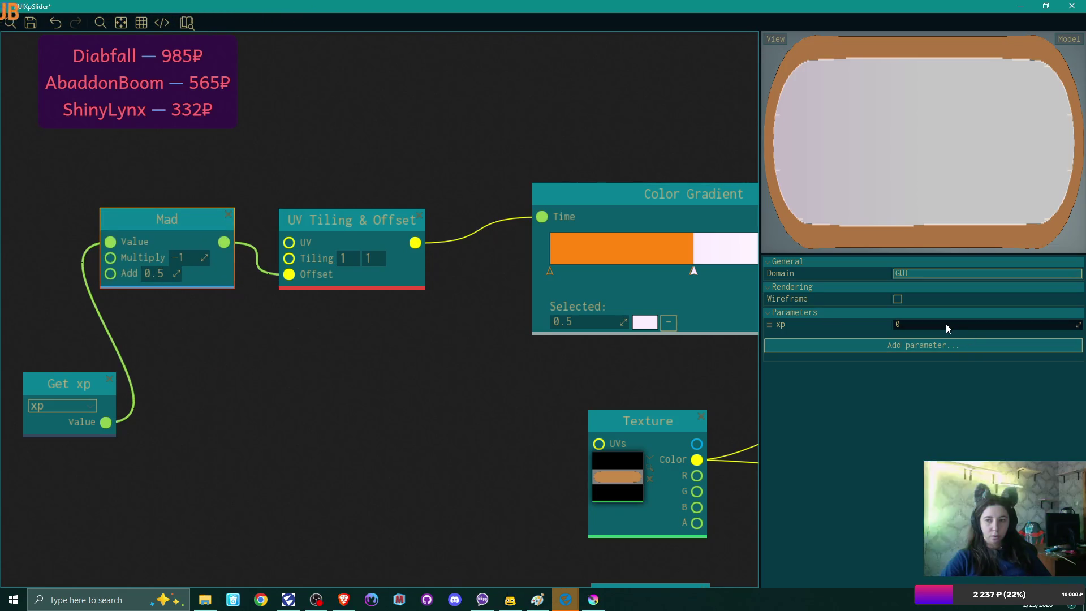
pyautogui.moveTo(84, 378); pyautogui.dragTo(69, 376)
pyautogui.moveTo(153, 218); pyautogui.dragTo(155, 238)
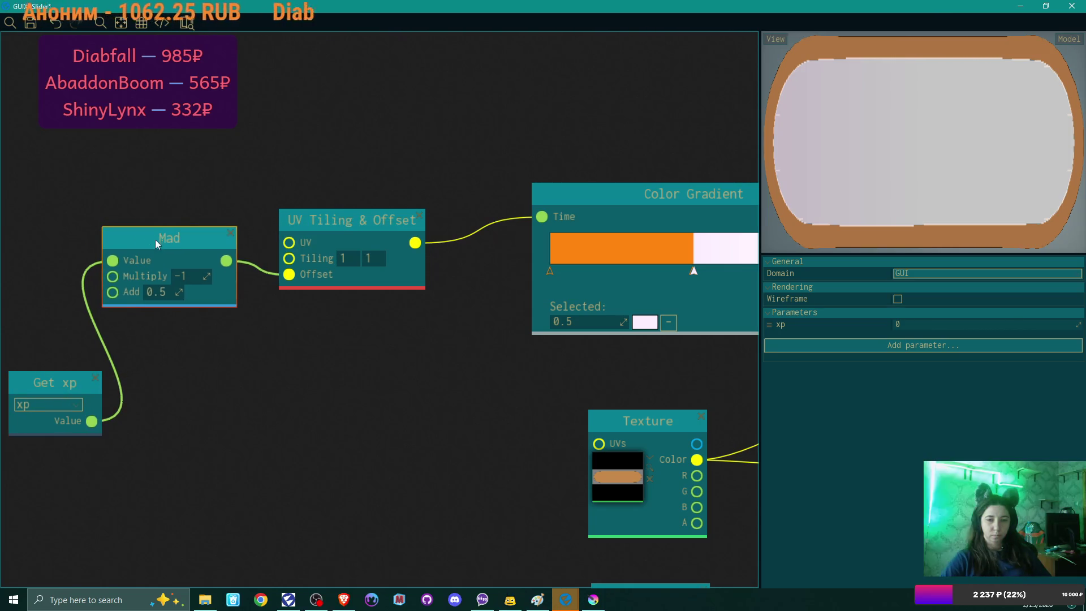
pyautogui.moveTo(66, 386)
pyautogui.mouseDown()
pyautogui.moveTo(14, 277)
pyautogui.moveTo(42, 173)
pyautogui.moveTo(76, 116)
pyautogui.mouseUp()
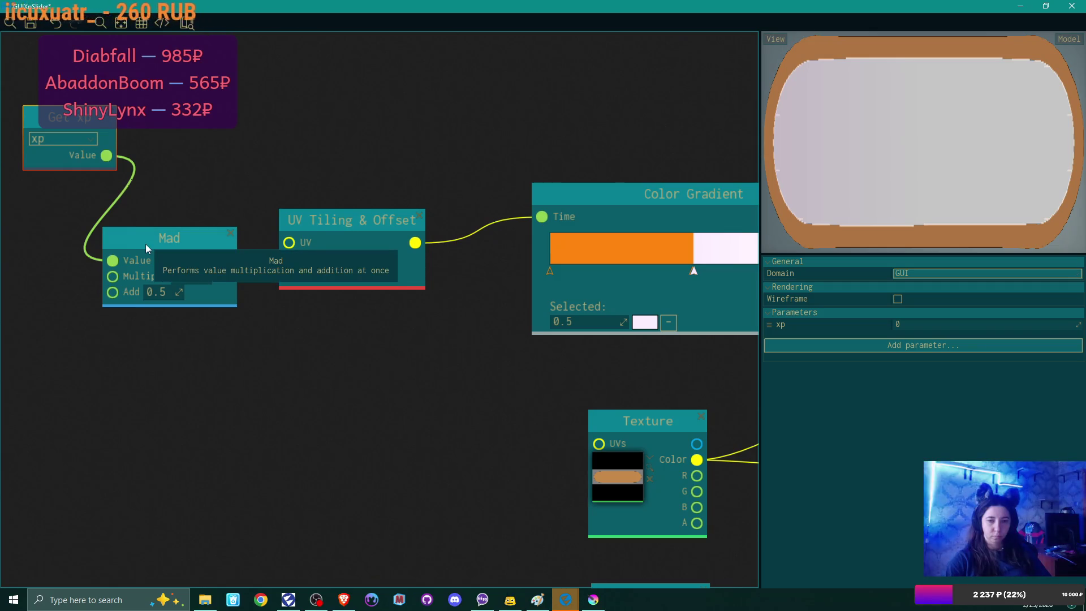
# - Test the xp parameter at 0.5, 1, 0.3 and 0.87
pyautogui.click(903, 323)
pyautogui.write('.5')
pyautogui.press('Return')
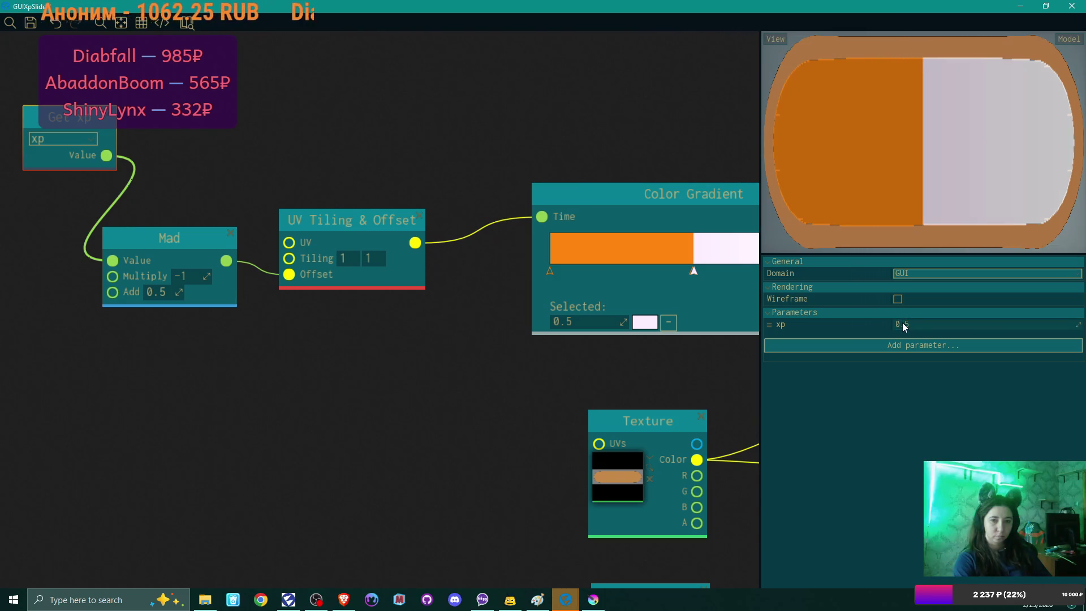
pyautogui.doubleClick(908, 323)
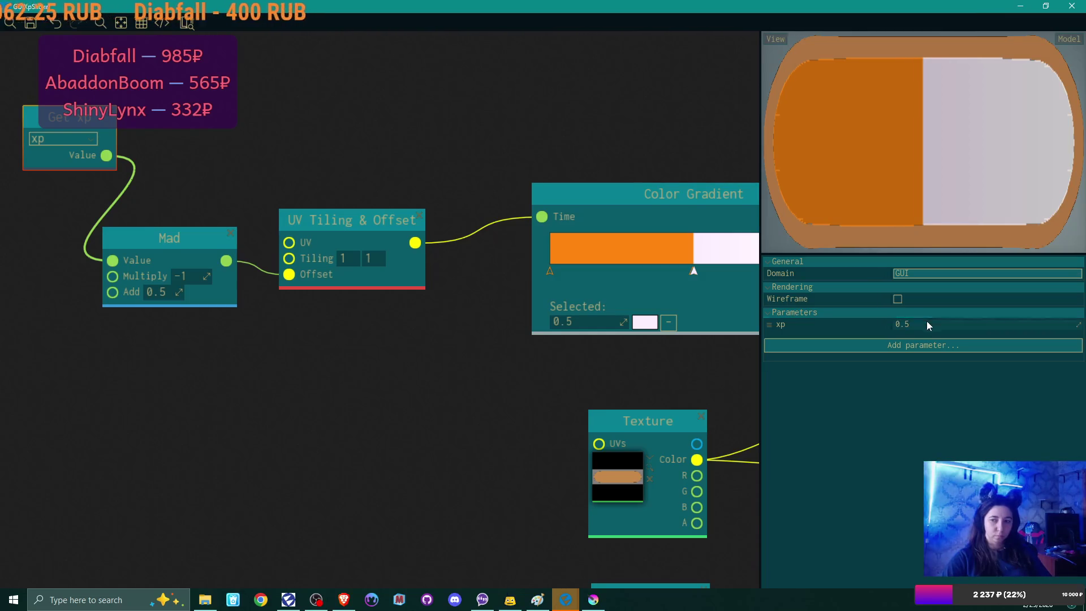
pyautogui.write('1')
pyautogui.press('Return')
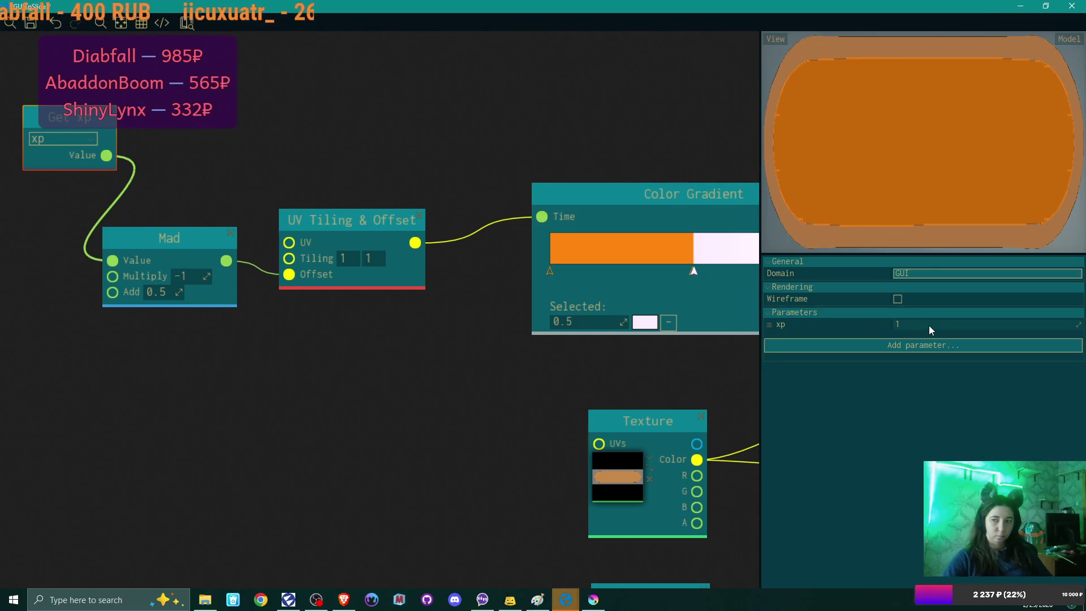
pyautogui.click(928, 325)
pyautogui.doubleClick(902, 322)
pyautogui.write('0.3')
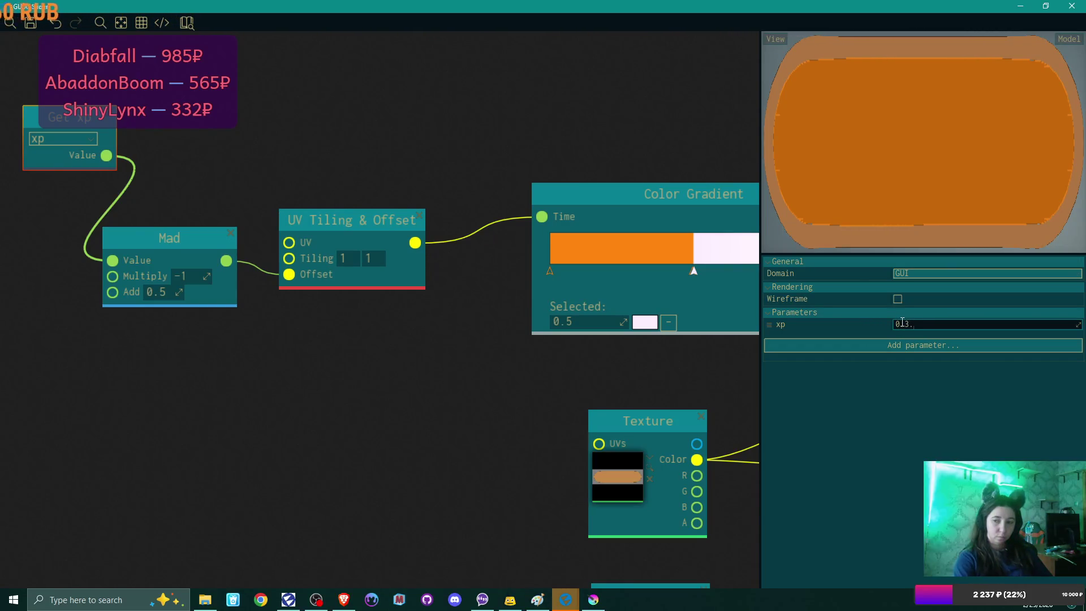
pyautogui.press('Return')
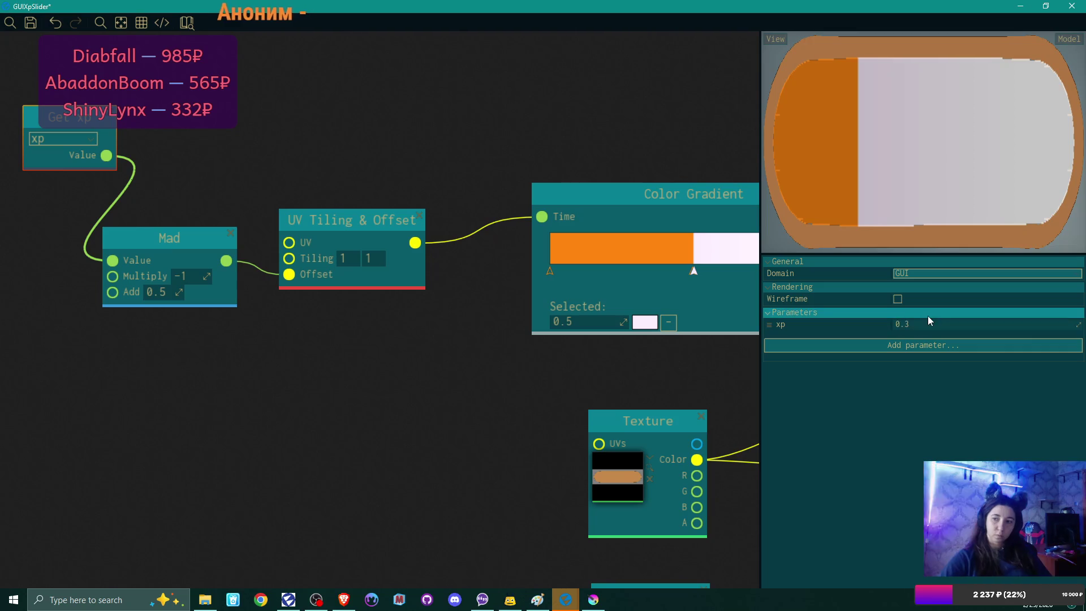
pyautogui.write('0.87')
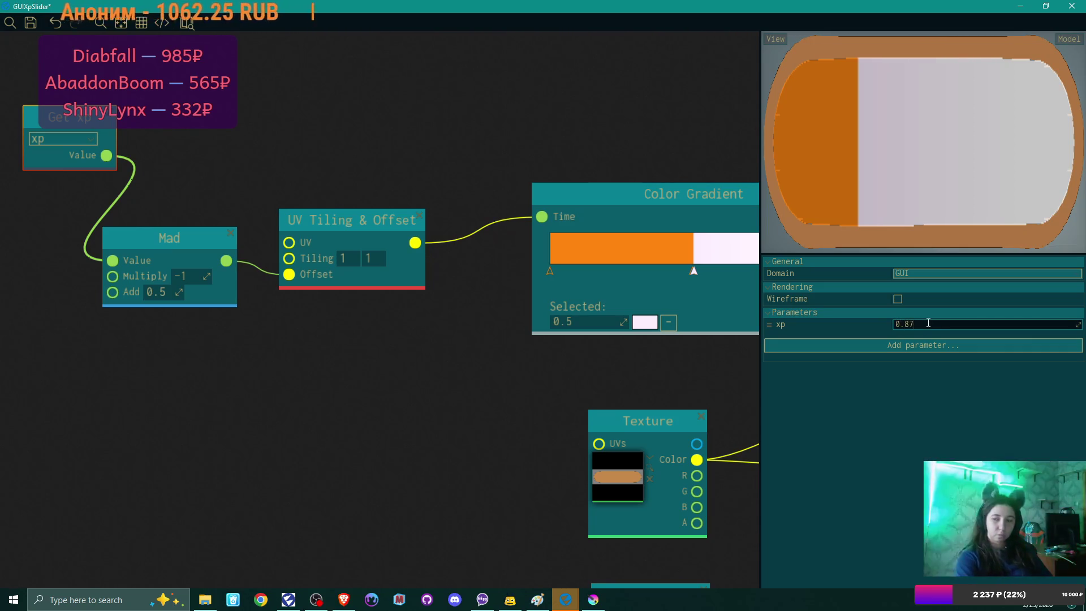
pyautogui.press('Return')
# - Try xp at 0.9, 0.99 and 0.2, then leave it at 0.1
pyautogui.click(928, 324)
pyautogui.write('0.9')
pyautogui.press('Return')
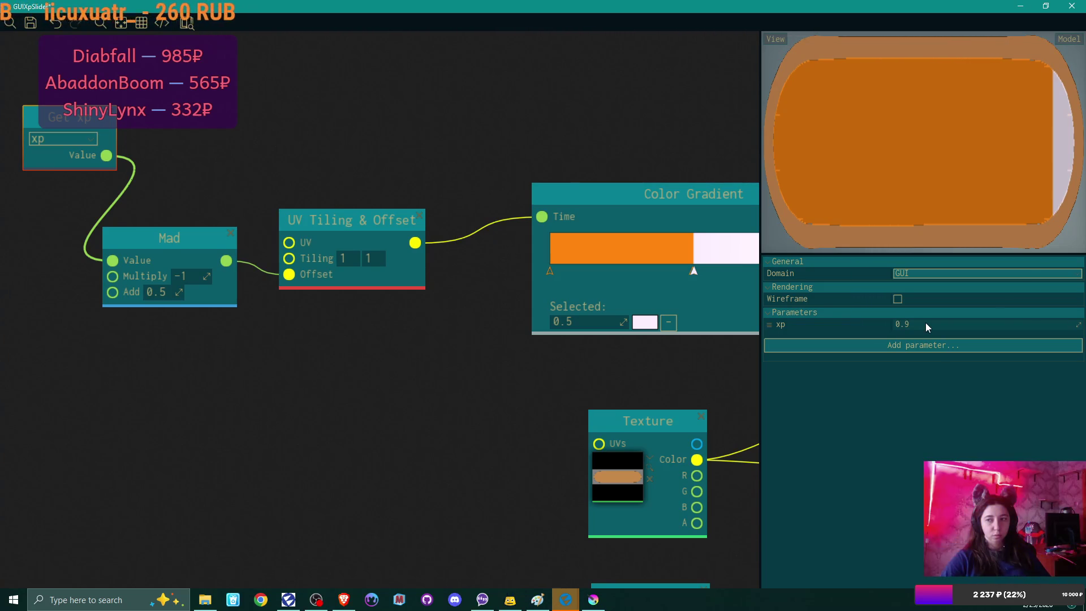
pyautogui.click(925, 324)
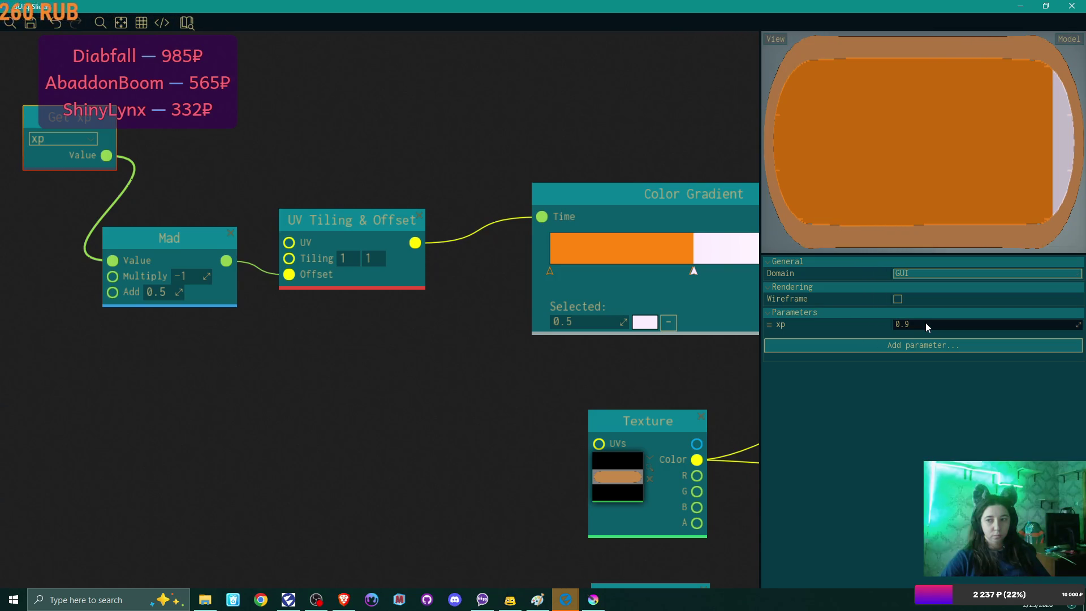
pyautogui.click(925, 324)
pyautogui.write('9')
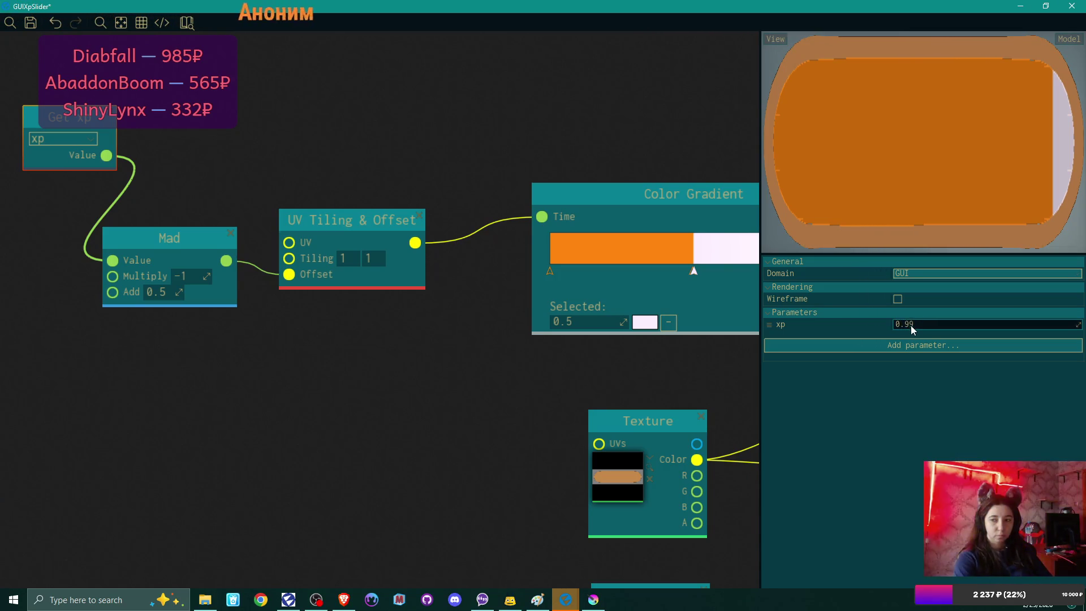
pyautogui.press('Return')
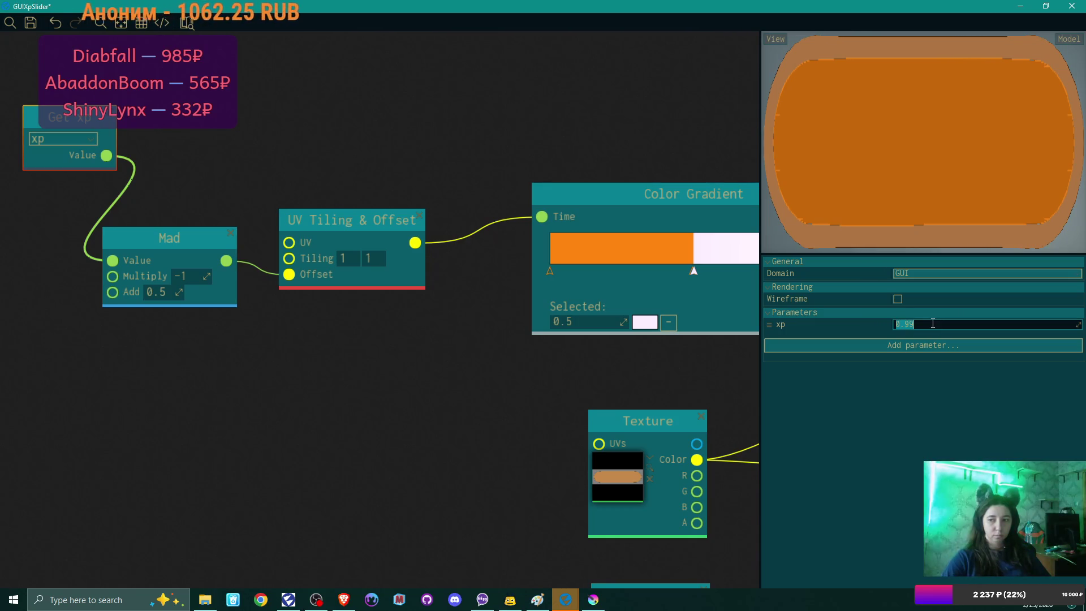
pyautogui.press('BackSpace')
pyautogui.press('BackSpace')
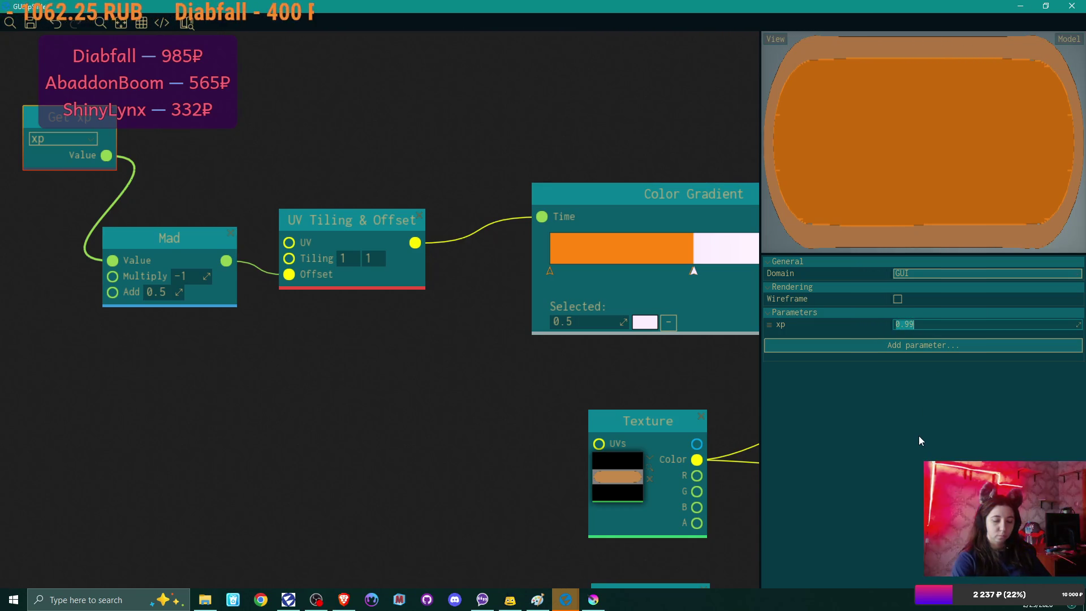
pyautogui.write('2')
pyautogui.press('Return')
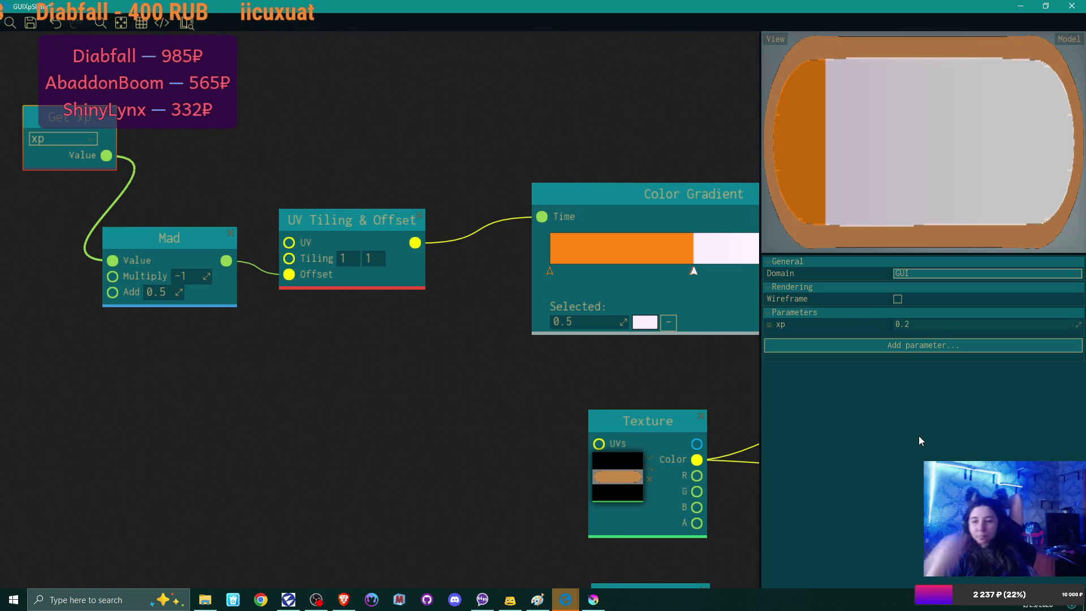
pyautogui.moveTo(962, 324); pyautogui.dragTo(1075, 324)
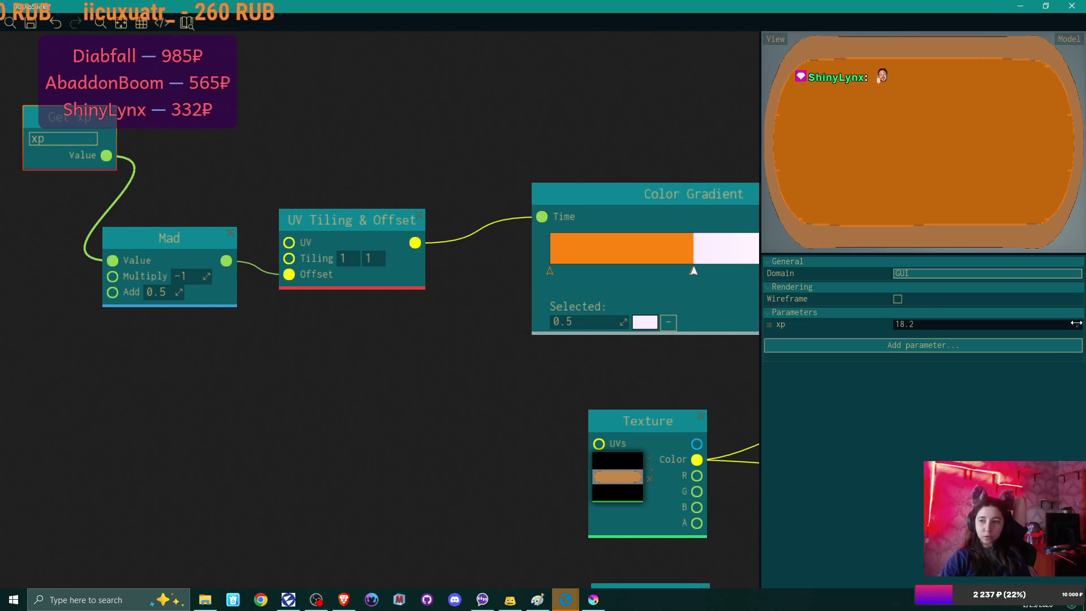
pyautogui.write('-5.8')
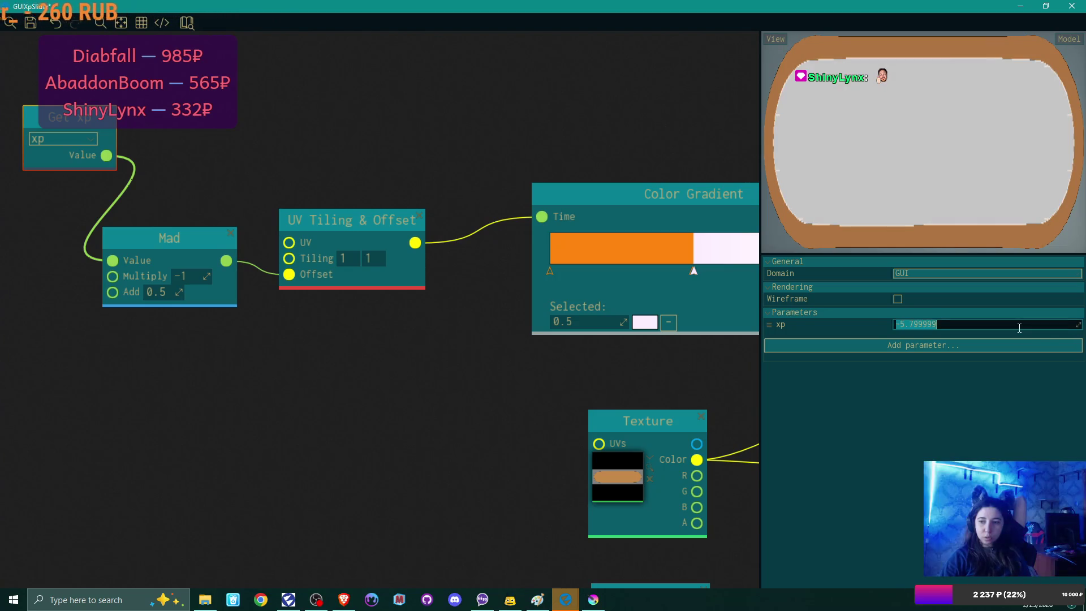
pyautogui.write('0.1')
pyautogui.press('Return')
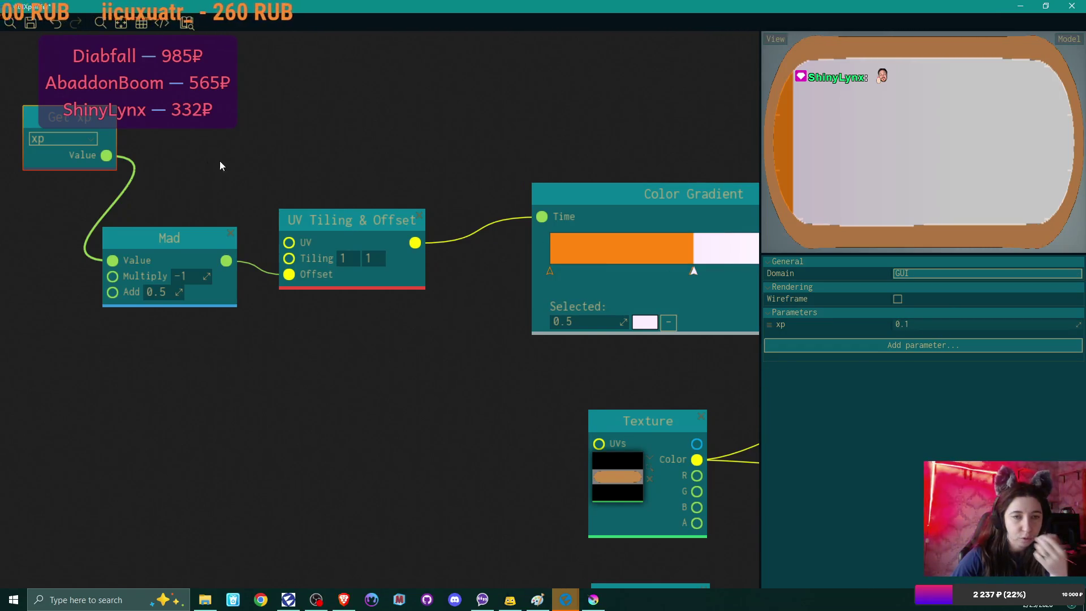
pyautogui.moveTo(71, 117); pyautogui.dragTo(12, 148)
# - Add a Divide node with B 100 from Get xp and feed it into Mad's Value
pyautogui.moveTo(63, 260); pyautogui.dragTo(345, 383)
pyautogui.moveTo(281, 193)
pyautogui.mouseDown()
pyautogui.moveTo(61, 272)
pyautogui.moveTo(39, 325)
pyautogui.moveTo(138, 248)
pyautogui.mouseUp()
pyautogui.write('div')
pyautogui.click(197, 289)
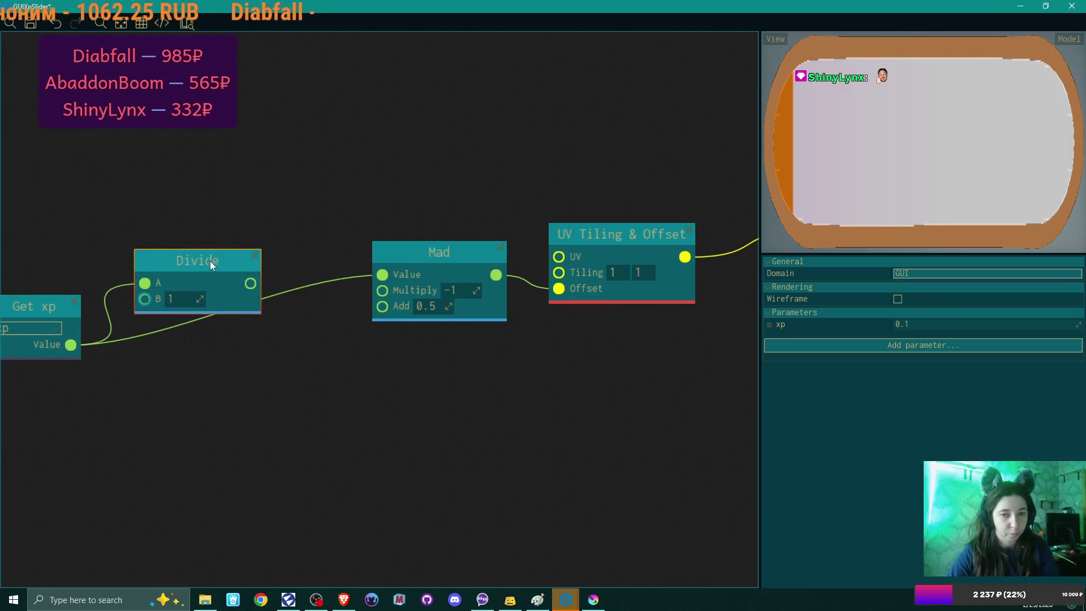
pyautogui.moveTo(211, 265); pyautogui.dragTo(232, 232)
pyautogui.click(198, 267)
pyautogui.write('100')
pyautogui.moveTo(272, 251); pyautogui.dragTo(382, 274)
pyautogui.moveTo(244, 230); pyautogui.dragTo(262, 264)
pyautogui.write('100')
pyautogui.press('Return')
# - Test xp fill values 65, 39, 62, 17, 75 and 46
pyautogui.click(933, 324)
pyautogui.write('65')
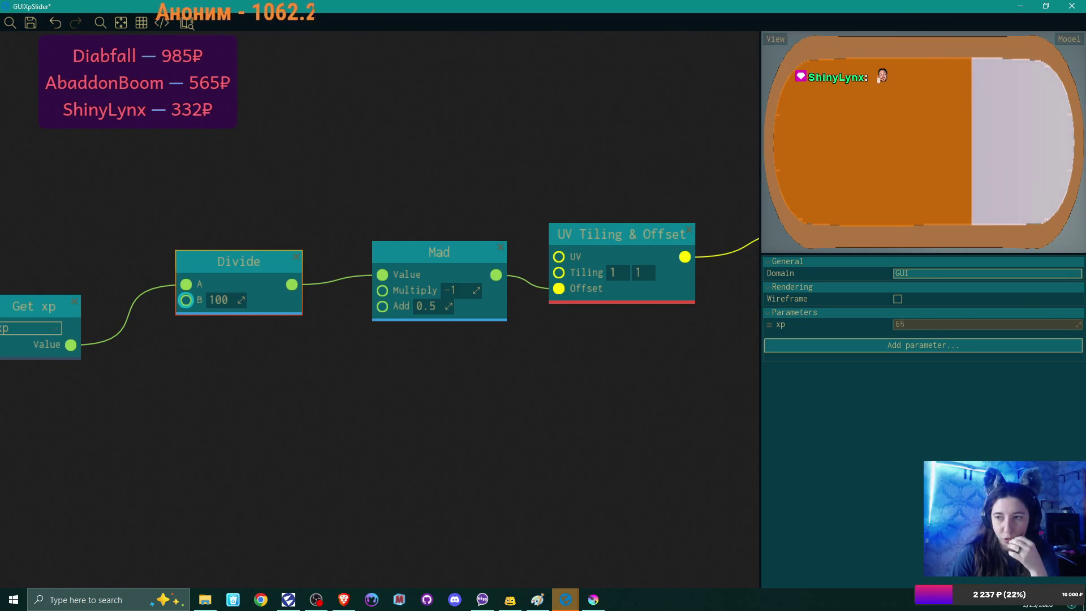
pyautogui.press('BackSpace')
pyautogui.press('BackSpace')
pyautogui.write('39')
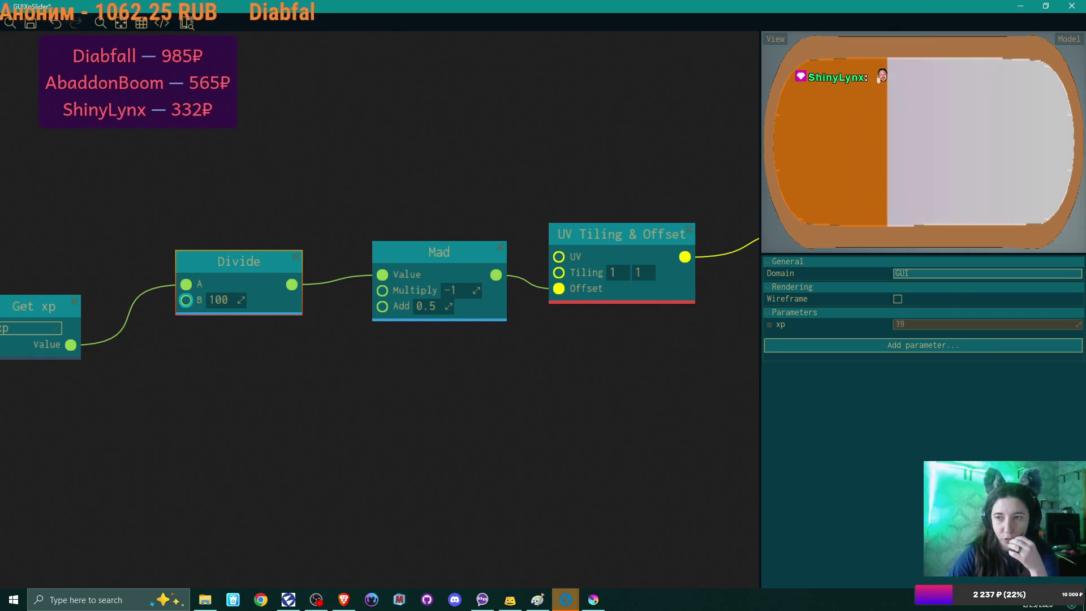
pyautogui.press('BackSpace')
pyautogui.press('BackSpace')
pyautogui.write('62')
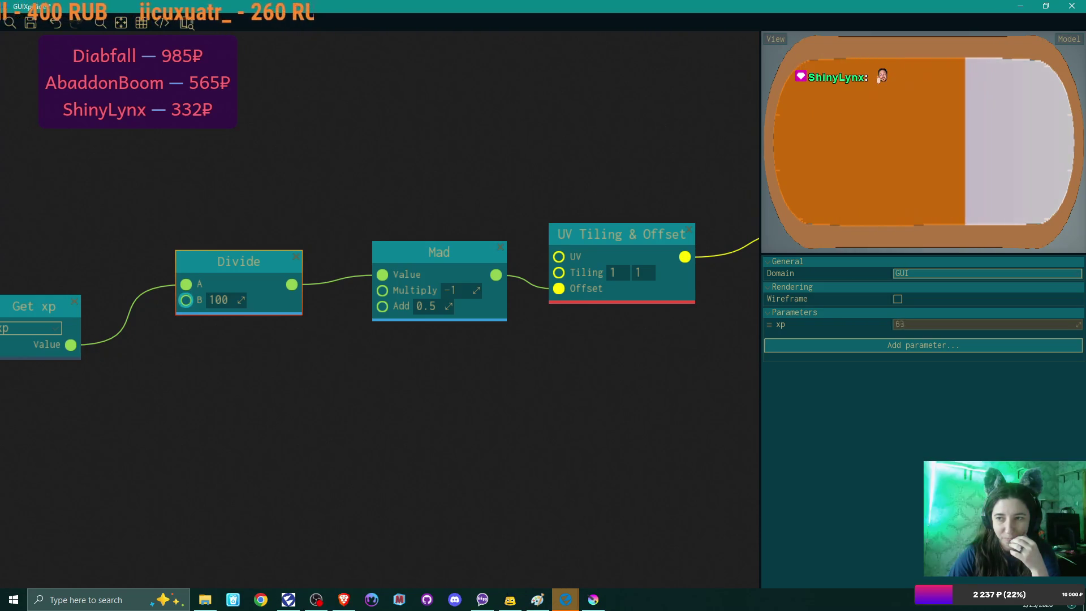
pyautogui.press('BackSpace')
pyautogui.press('BackSpace')
pyautogui.write('17')
pyautogui.press('BackSpace')
pyautogui.press('BackSpace')
pyautogui.write('75')
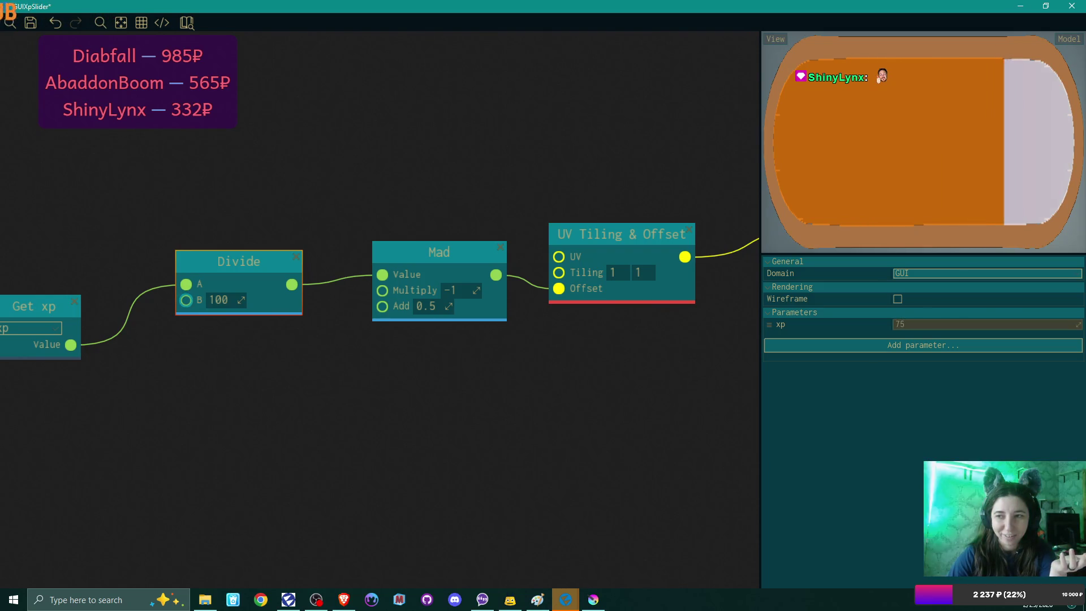
pyautogui.press('BackSpace')
pyautogui.press('BackSpace')
pyautogui.write('46')
pyautogui.press('Return')
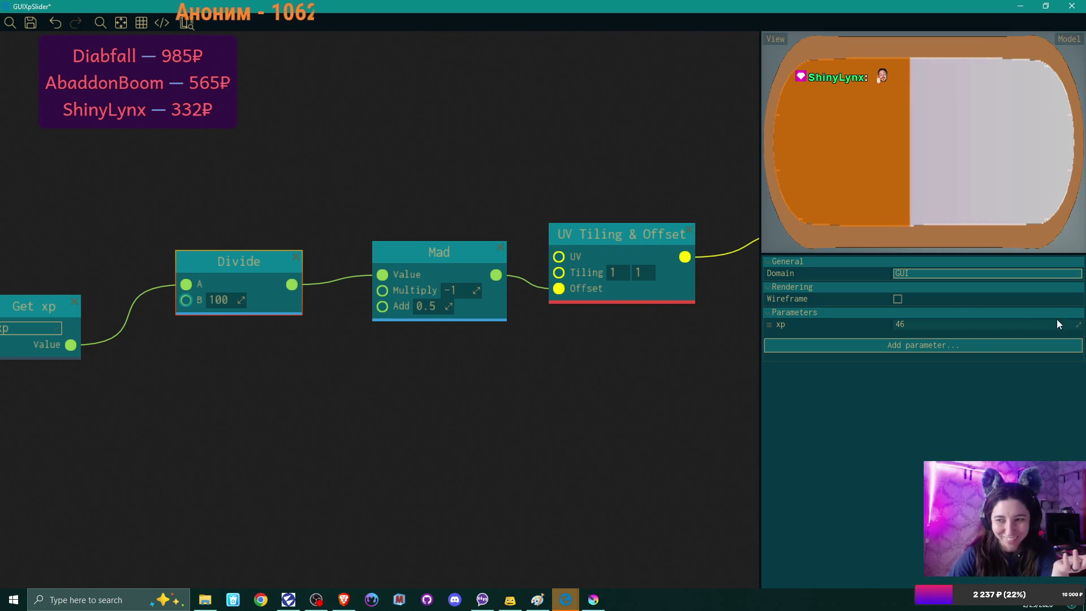
# - Set xp to 50 and drag the Get xp node fully into view
pyautogui.doubleClick(1004, 320)
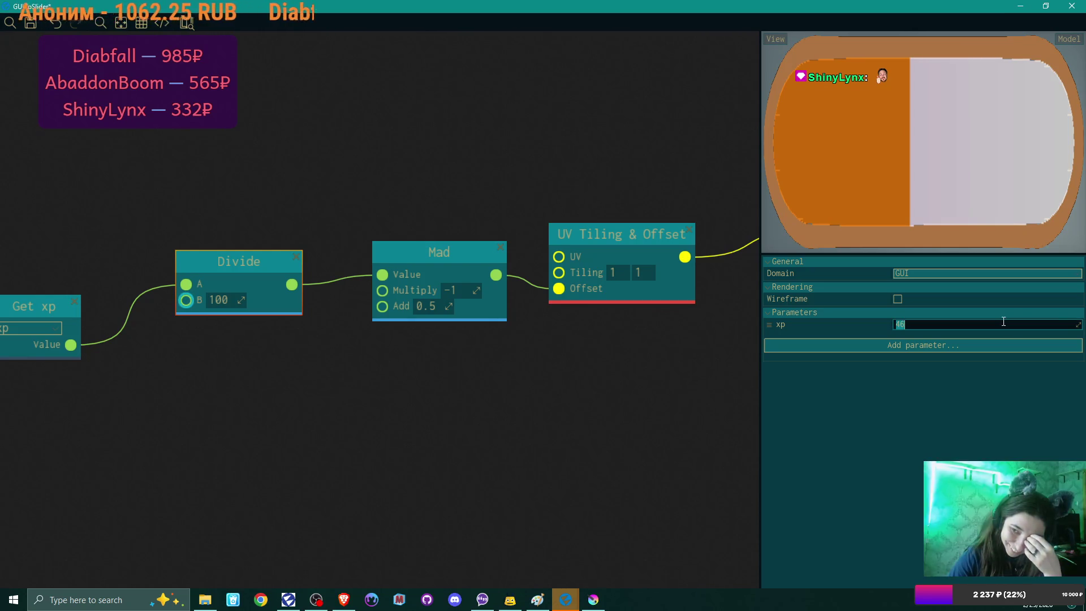
pyautogui.write('50')
pyautogui.press('Return')
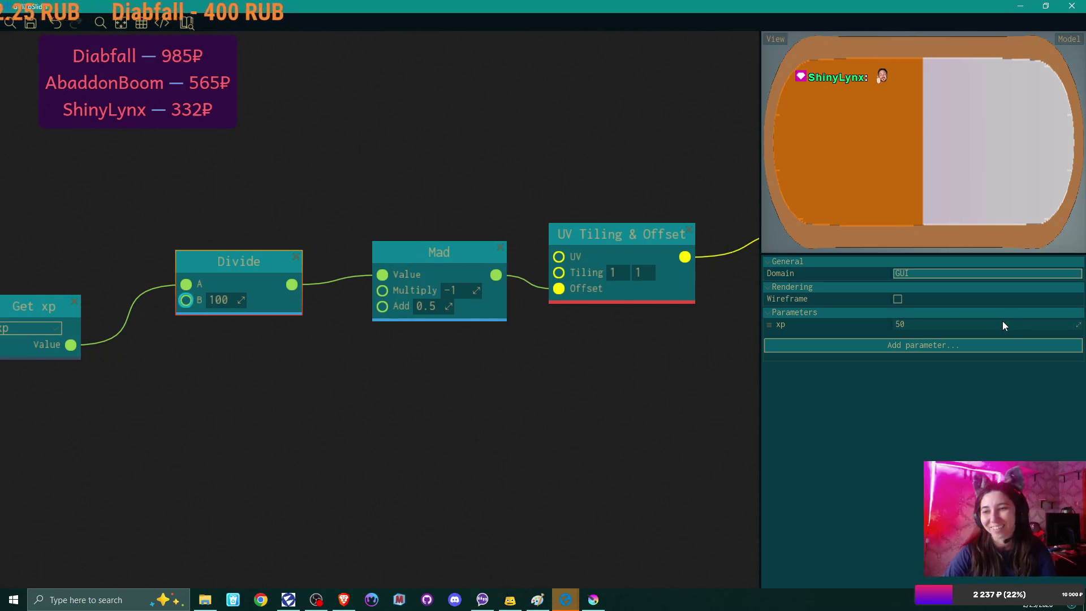
pyautogui.moveTo(14, 307)
pyautogui.mouseDown()
pyautogui.moveTo(46, 300)
pyautogui.moveTo(63, 278)
pyautogui.mouseUp()
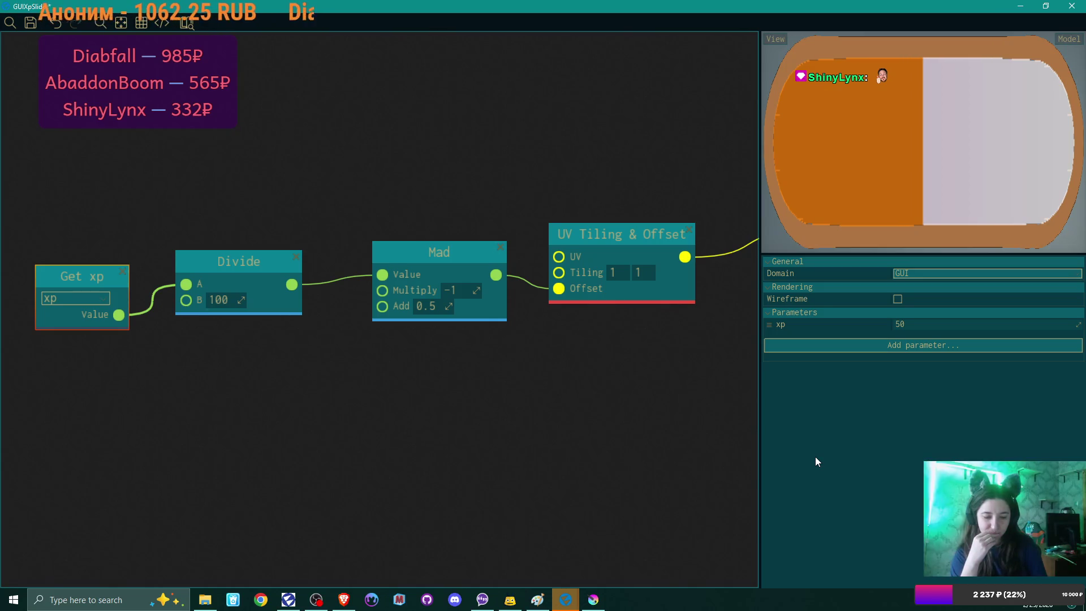
pyautogui.rightClick(778, 323)
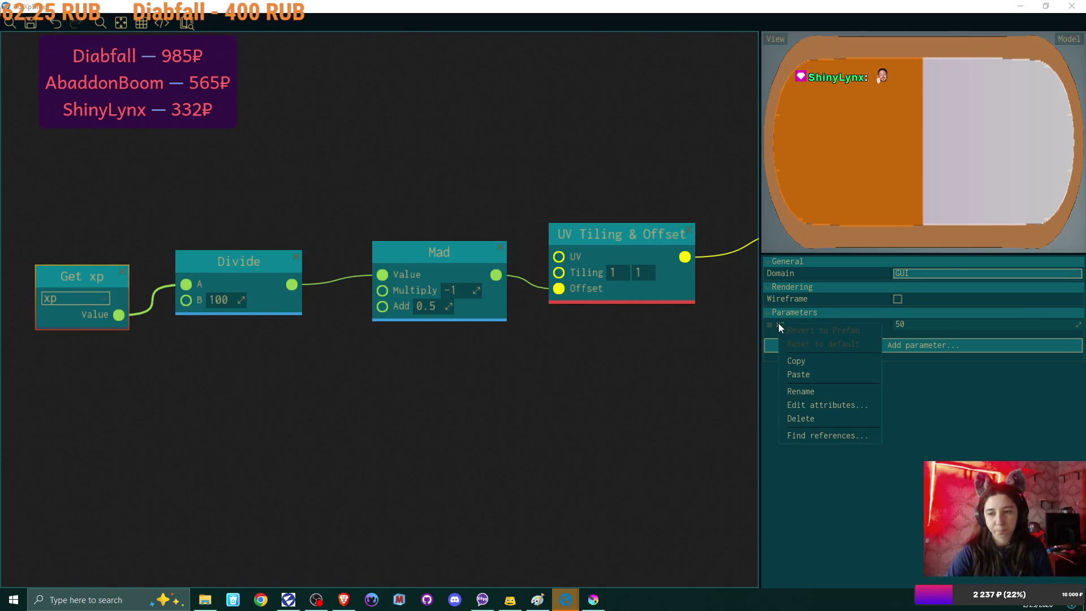
# - Rename the xp parameter to progress
pyautogui.click(809, 393)
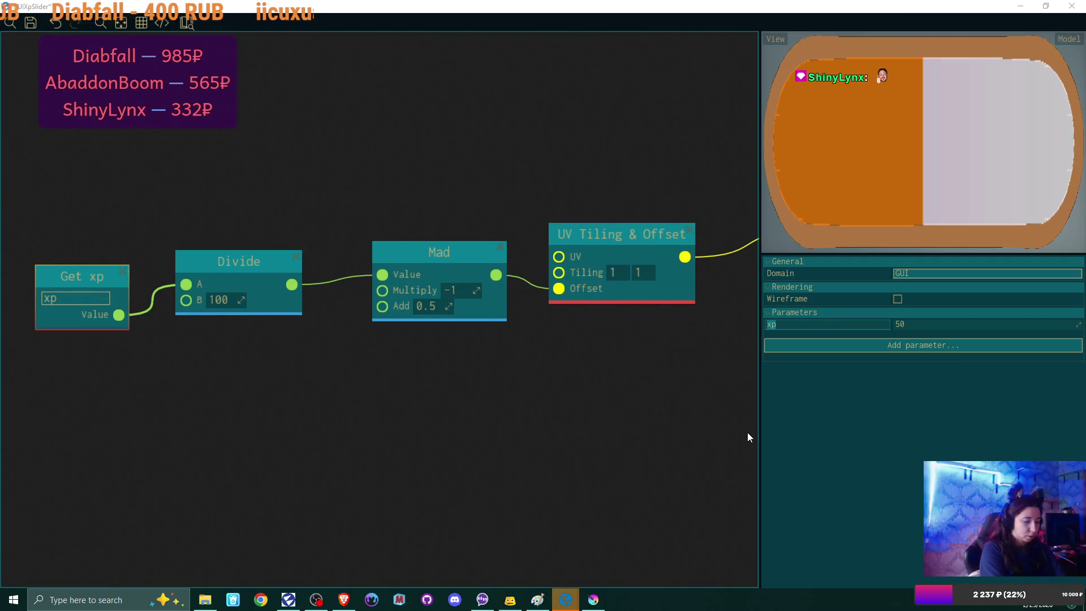
pyautogui.write('l')
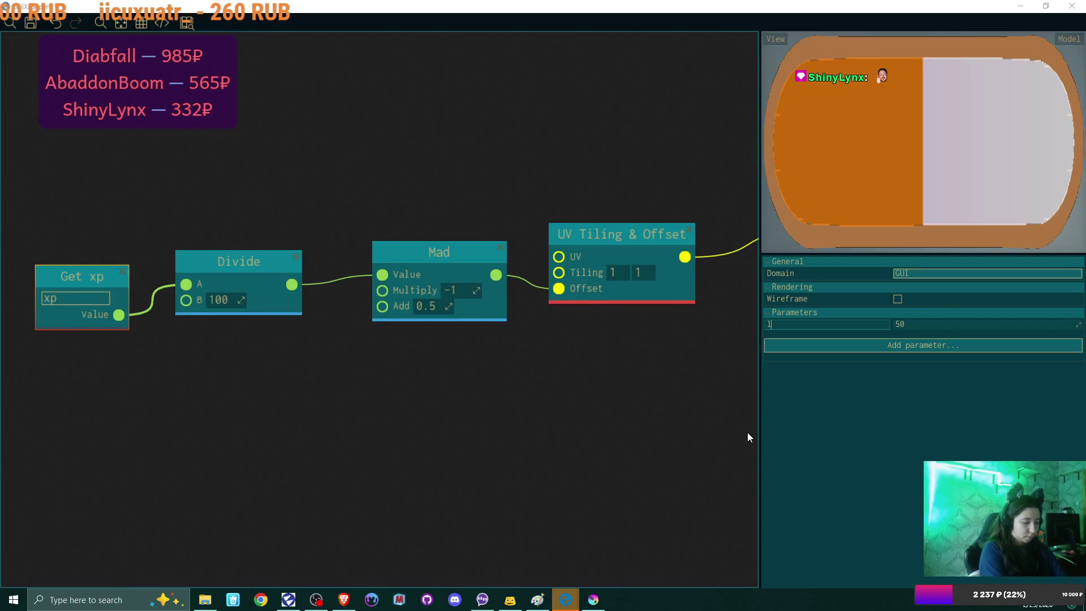
pyautogui.write('vl pro')
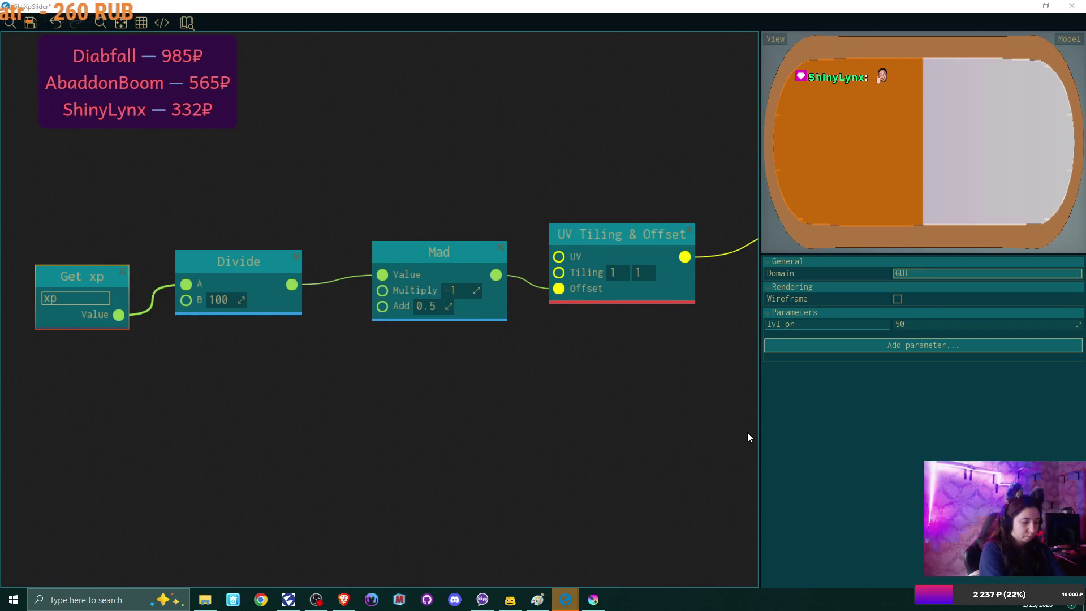
pyautogui.press('BackSpace')
pyautogui.press('BackSpace')
pyautogui.press('BackSpace')
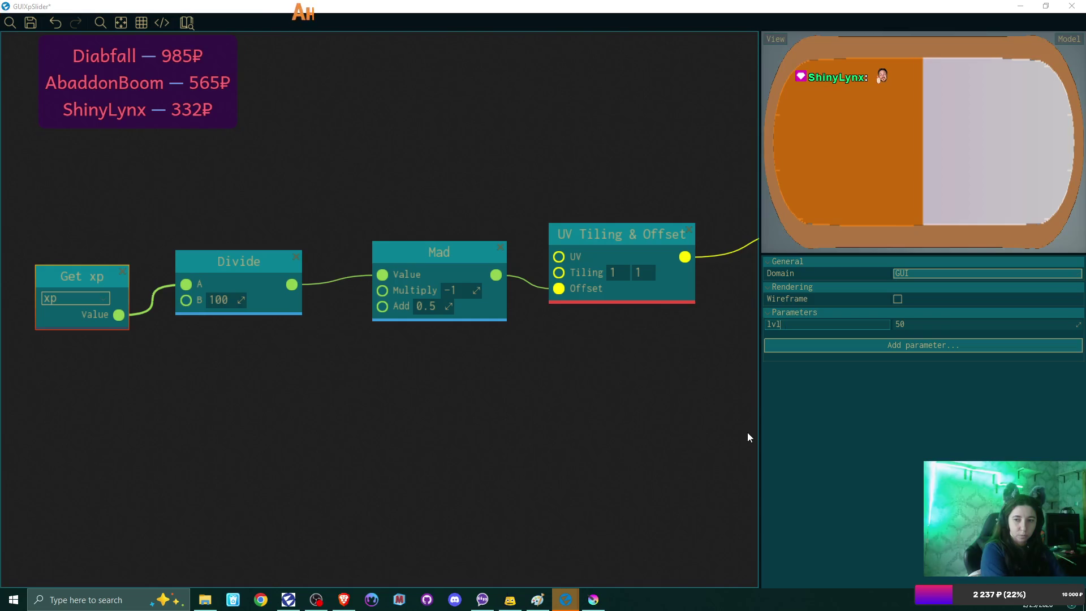
pyautogui.write('progress')
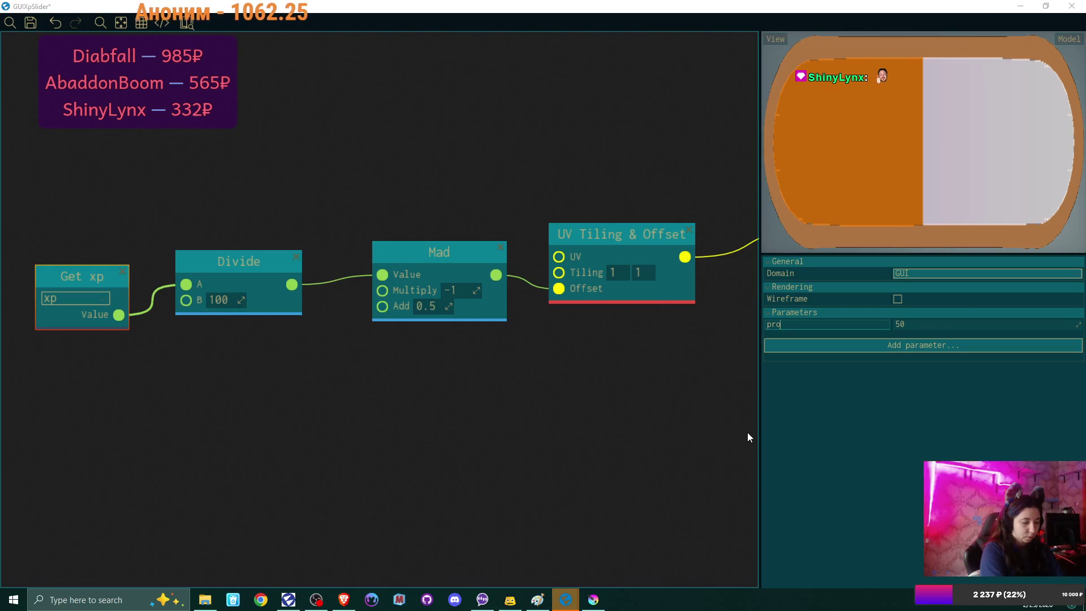
pyautogui.press('Return')
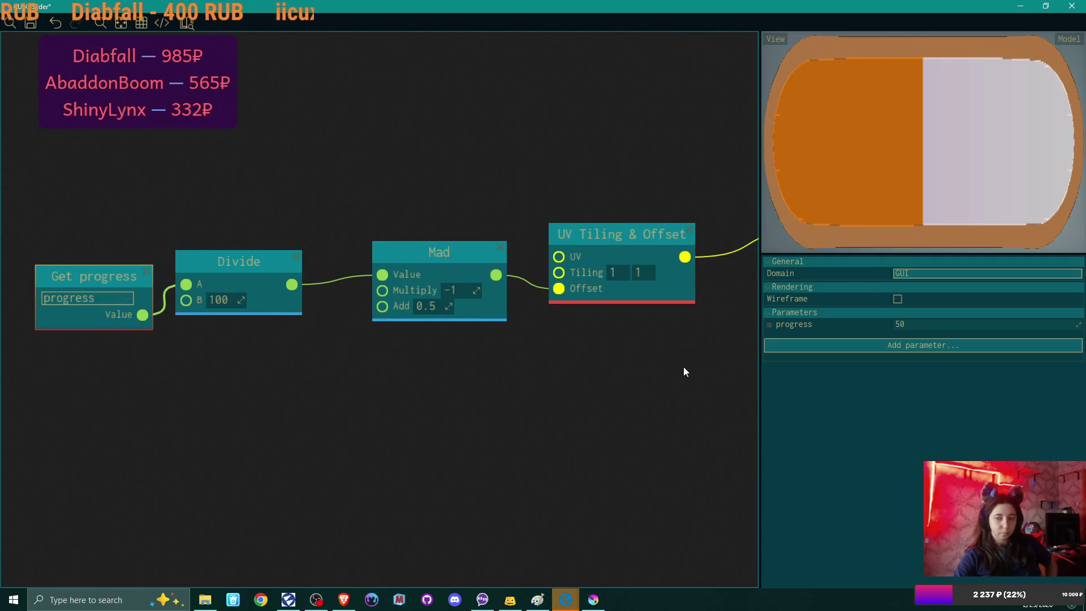
pyautogui.moveTo(65, 275); pyautogui.dragTo(48, 262)
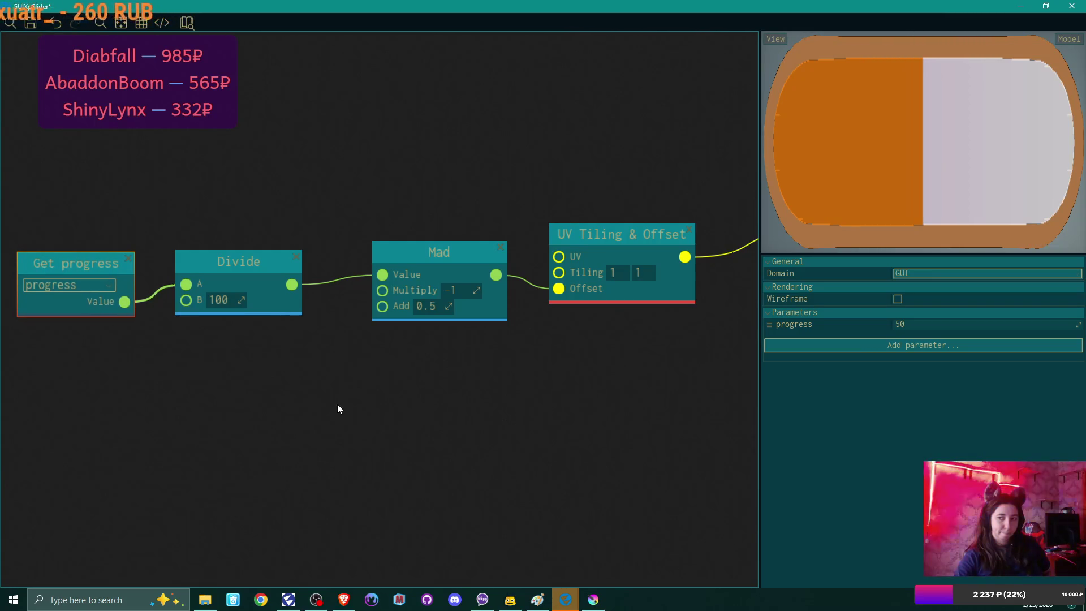
# - Test the progress fill, set progress to 0, and close the material editor
pyautogui.moveTo(1030, 325)
pyautogui.mouseDown()
pyautogui.moveTo(927, 325)
pyautogui.moveTo(1083, 325)
pyautogui.mouseUp()
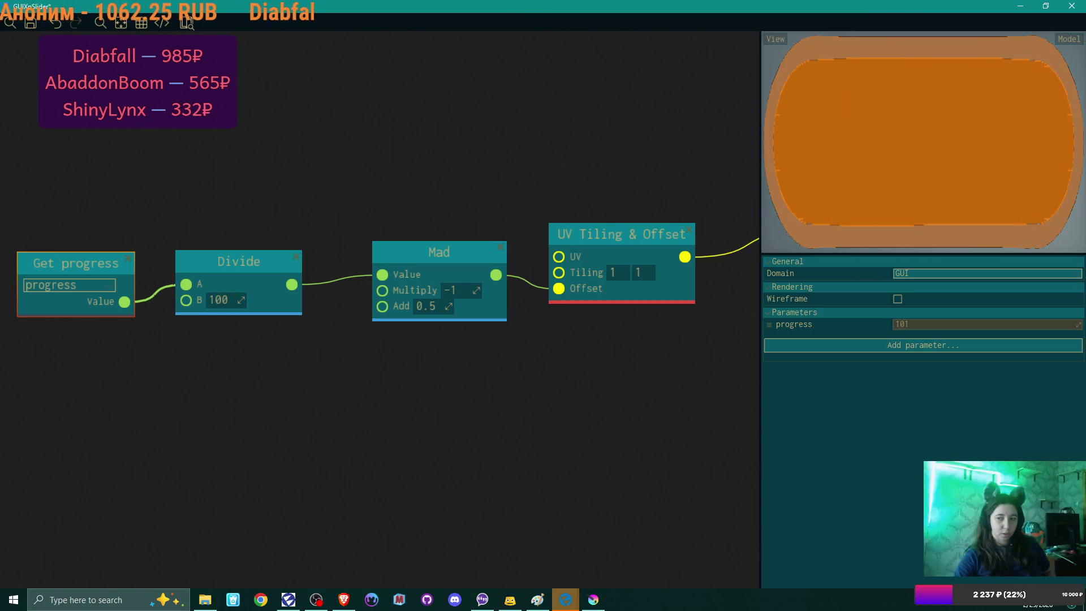
pyautogui.moveTo(1075, 325)
pyautogui.mouseDown()
pyautogui.moveTo(899, 325)
pyautogui.moveTo(1077, 325)
pyautogui.moveTo(921, 325)
pyautogui.mouseUp()
pyautogui.doubleClick(968, 326)
pyautogui.write('0')
pyautogui.press('Return')
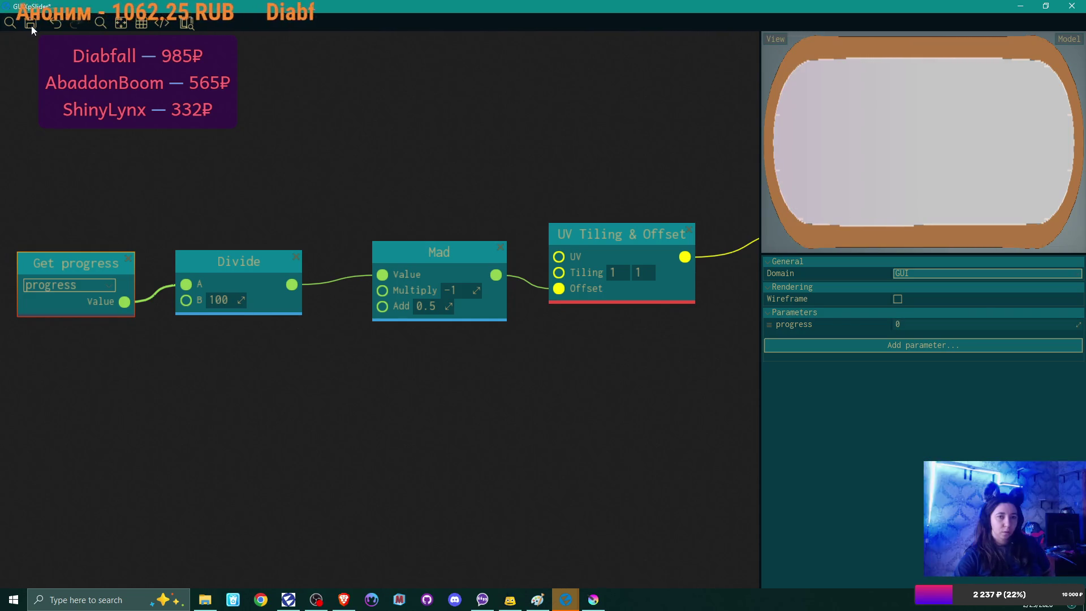
pyautogui.click(1070, 8)
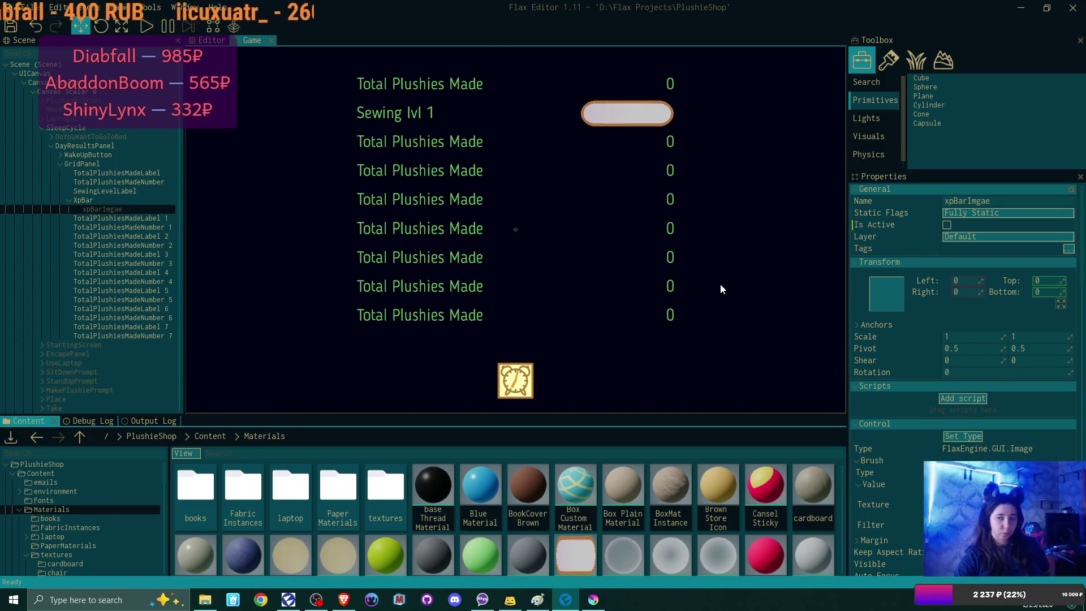
# - Select TotalPlushiesMadeLabel 1, then save xp bar.kra in Krita and close Krita
pyautogui.click(111, 220)
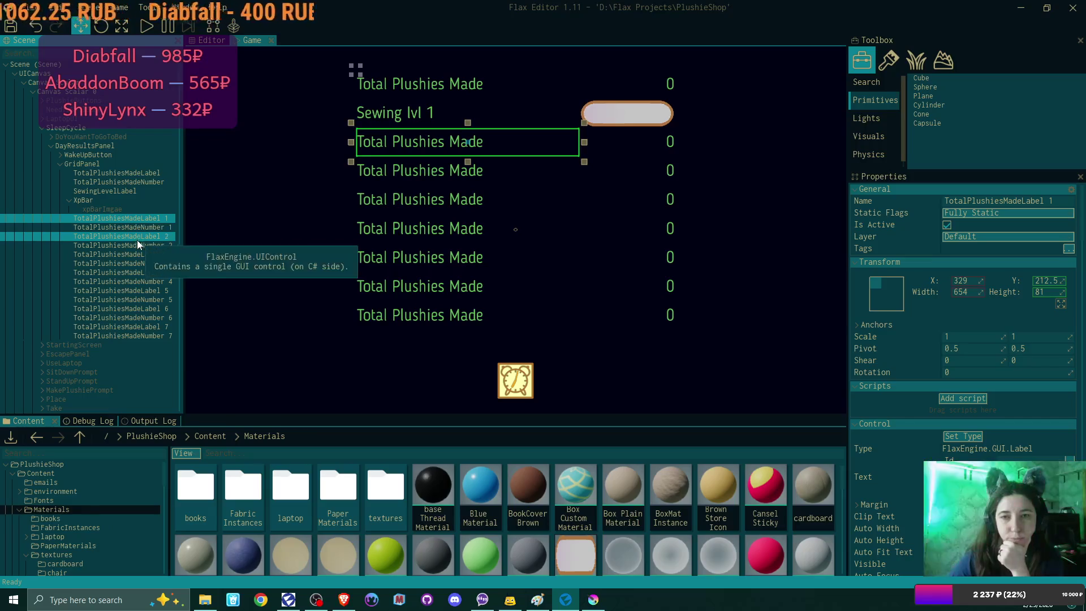
pyautogui.click(592, 604)
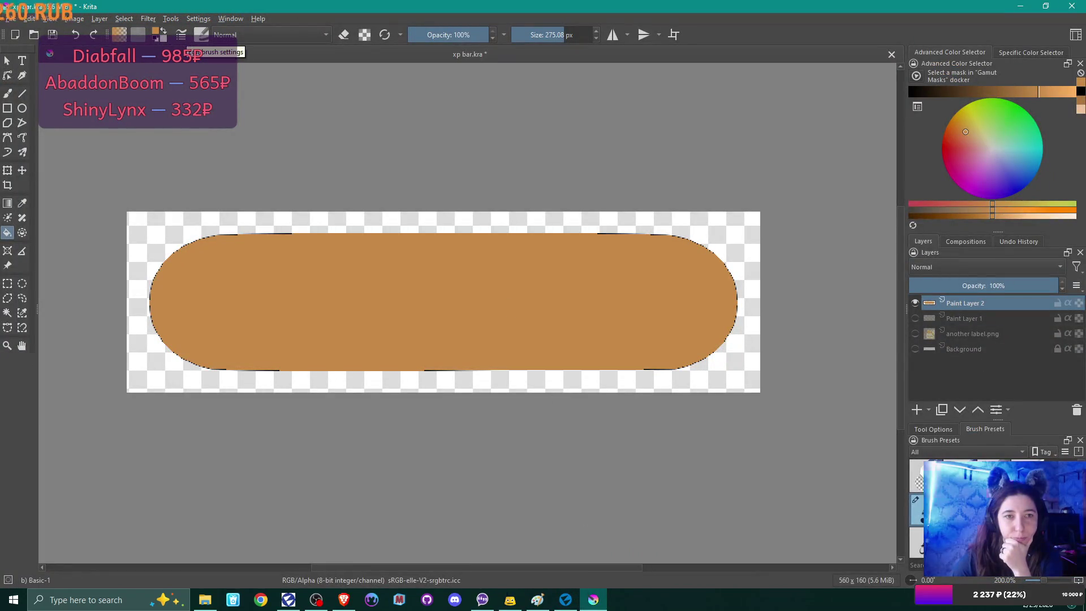
pyautogui.hotkey('ctrl', 's')
pyautogui.click(1082, 7)
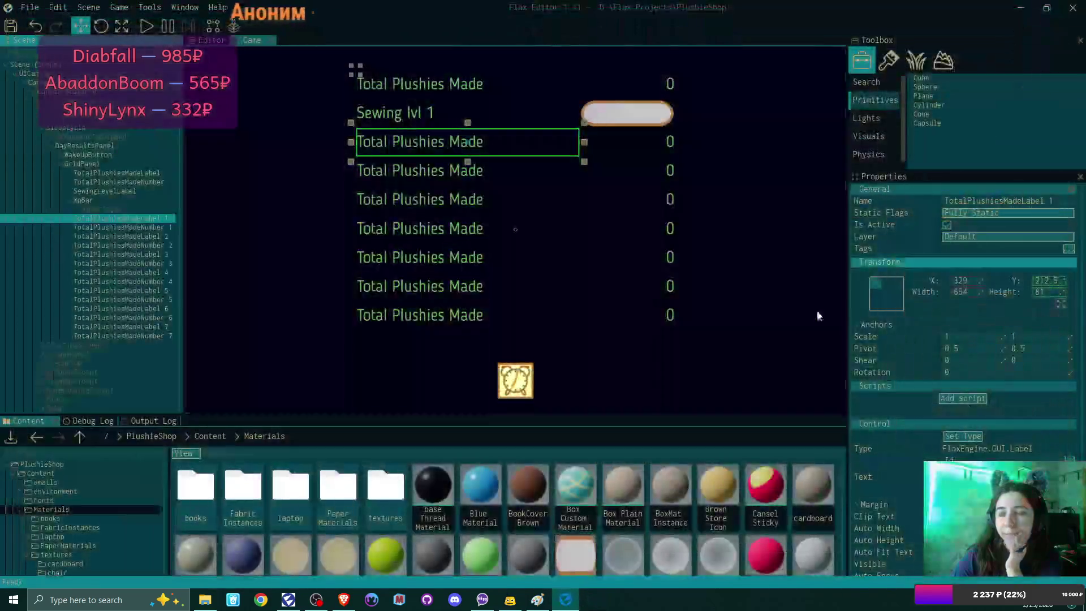
# - Rename TotalPlushiesMadeLabel 1 to PlushiesSoldLabel and make it display Plushies Sold
pyautogui.click(538, 599)
pyautogui.hotkey('alt', 'Tab')
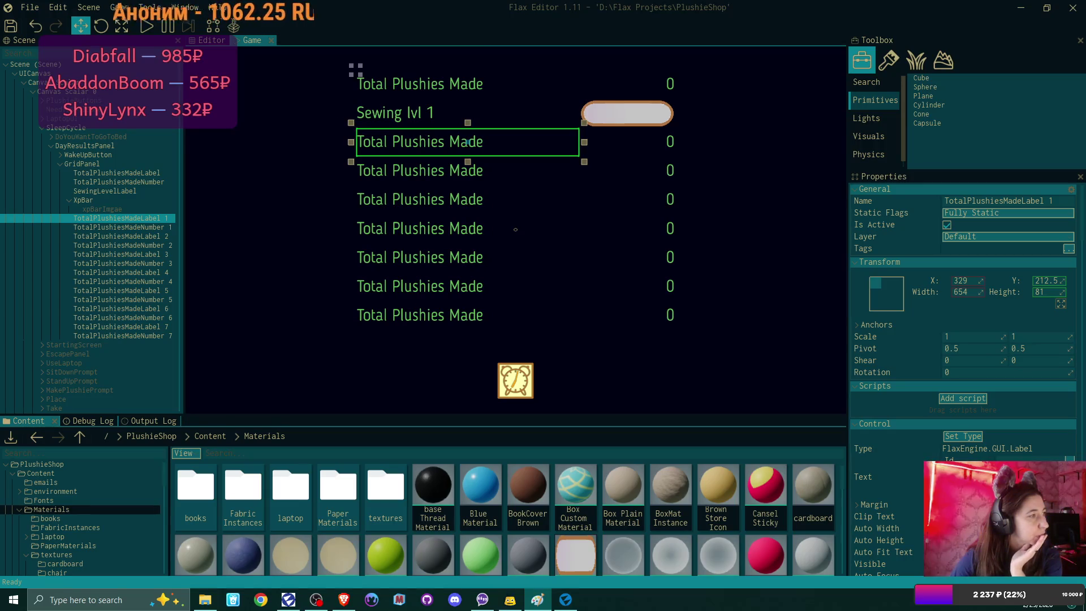
pyautogui.doubleClick(116, 218)
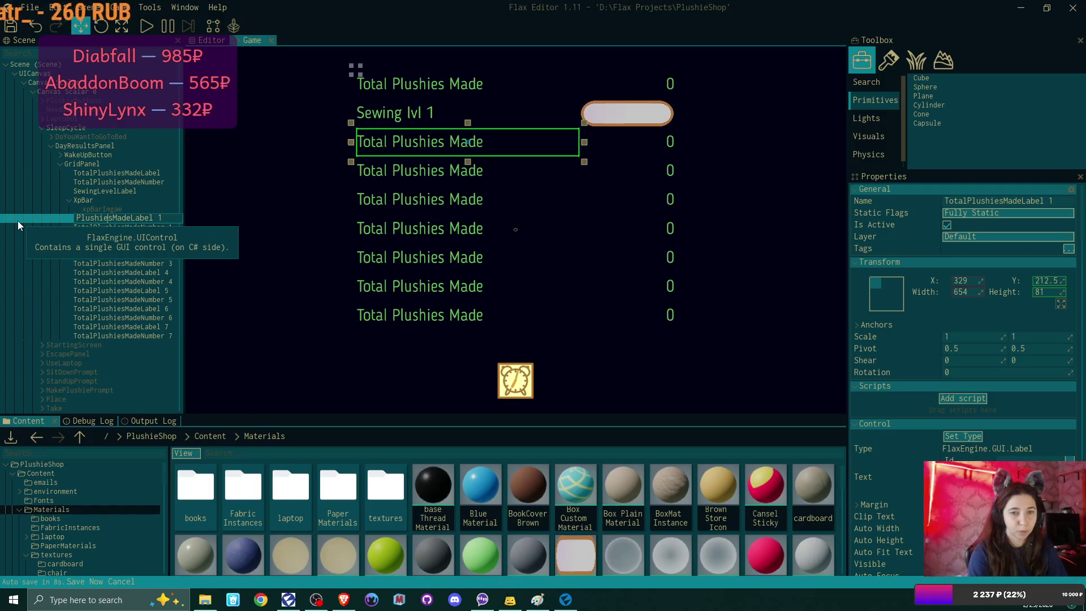
pyautogui.press('BackSpace')
pyautogui.press('BackSpace')
pyautogui.press('BackSpace')
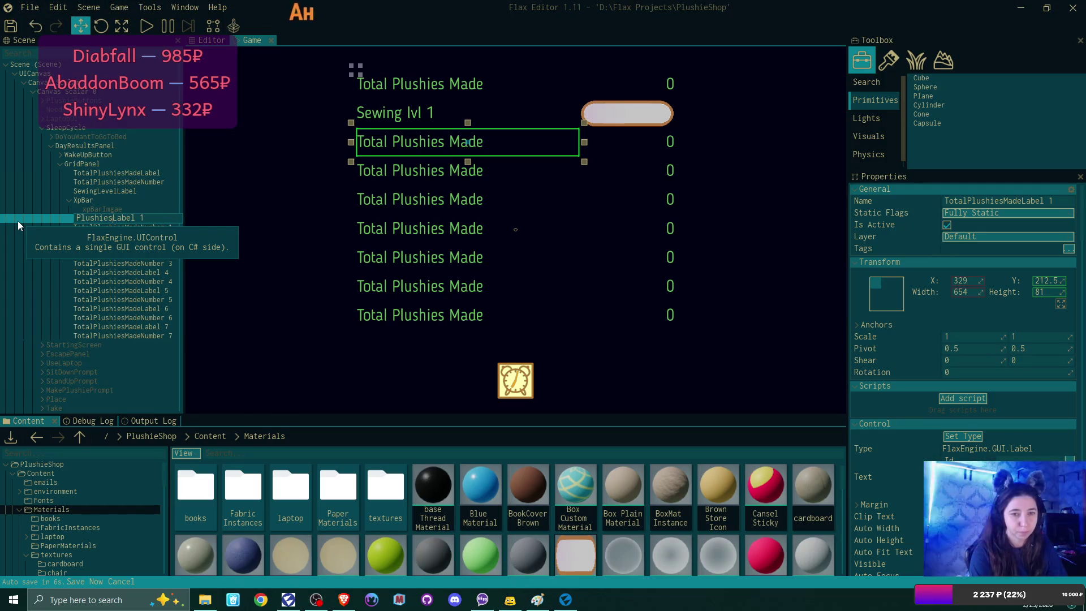
pyautogui.write('Sold')
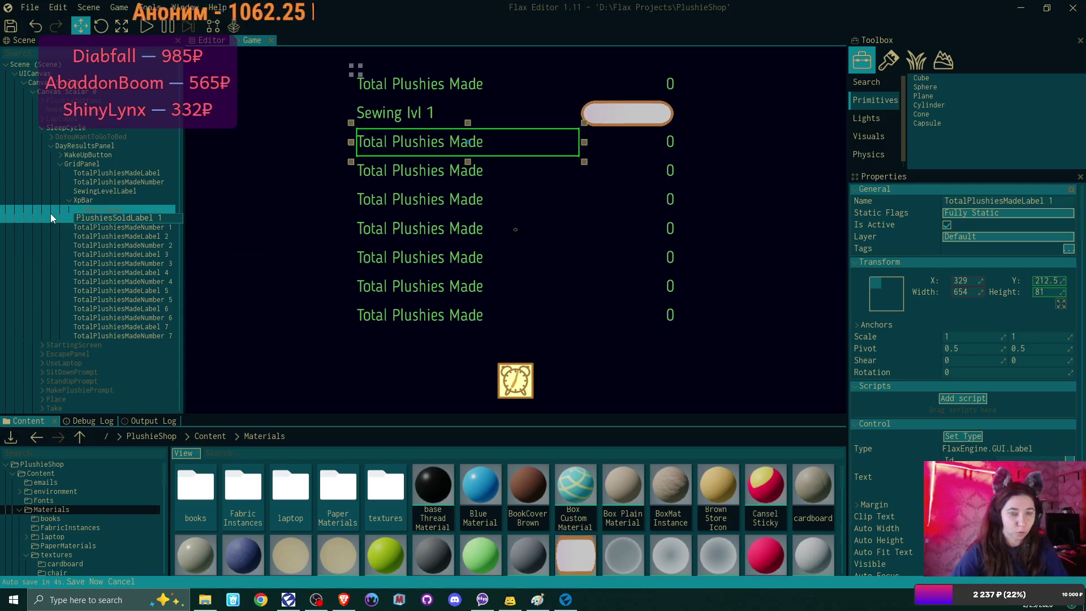
pyautogui.press('BackSpace')
pyautogui.press('BackSpace')
pyautogui.press('Return')
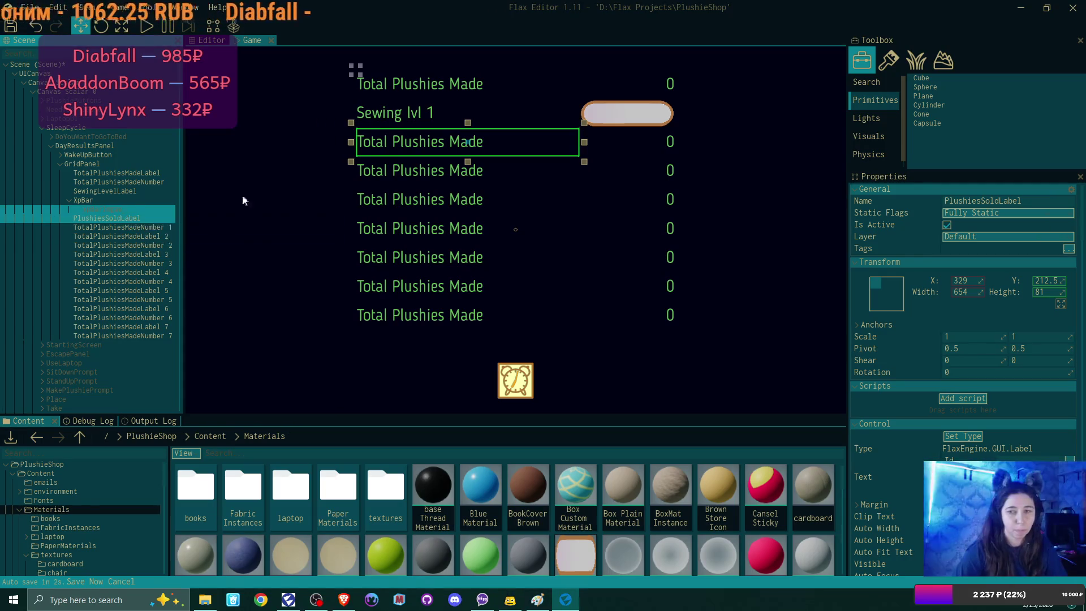
pyautogui.click(941, 320)
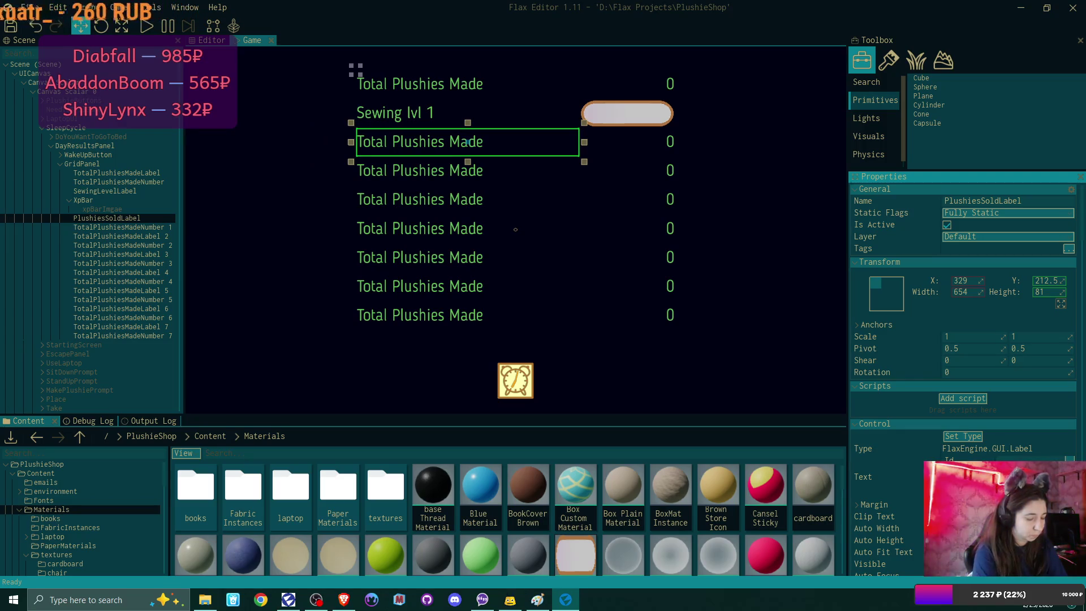
pyautogui.press('Return')
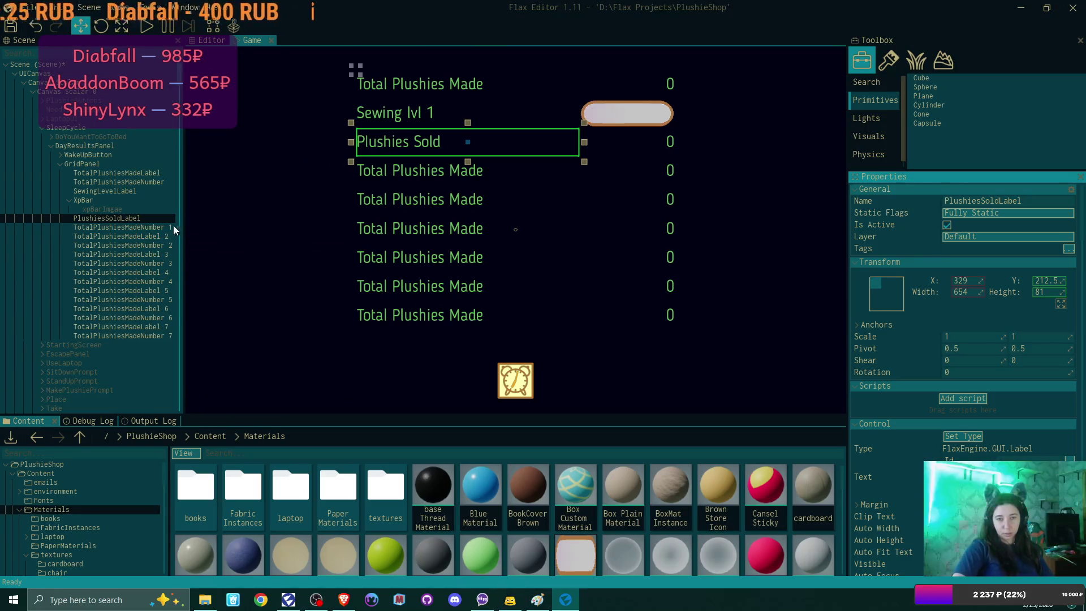
# - Rename the counter TotalPlushiesMadeNumber 1 to PlushiesSoldNumber
pyautogui.click(141, 226)
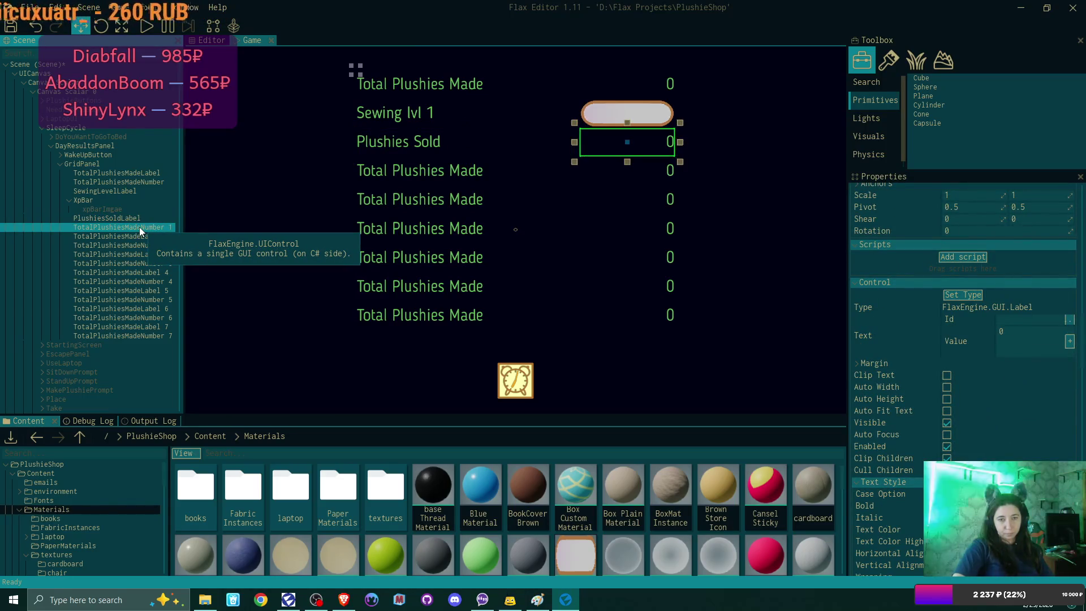
pyautogui.doubleClick(142, 227)
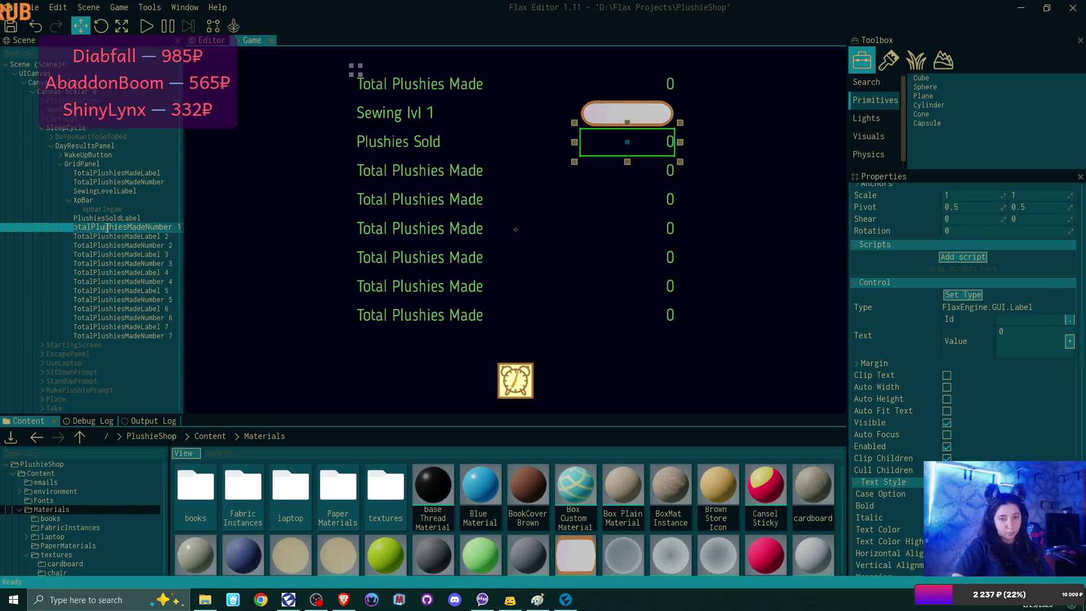
pyautogui.moveTo(99, 227); pyautogui.dragTo(4, 230)
pyautogui.press('BackSpace')
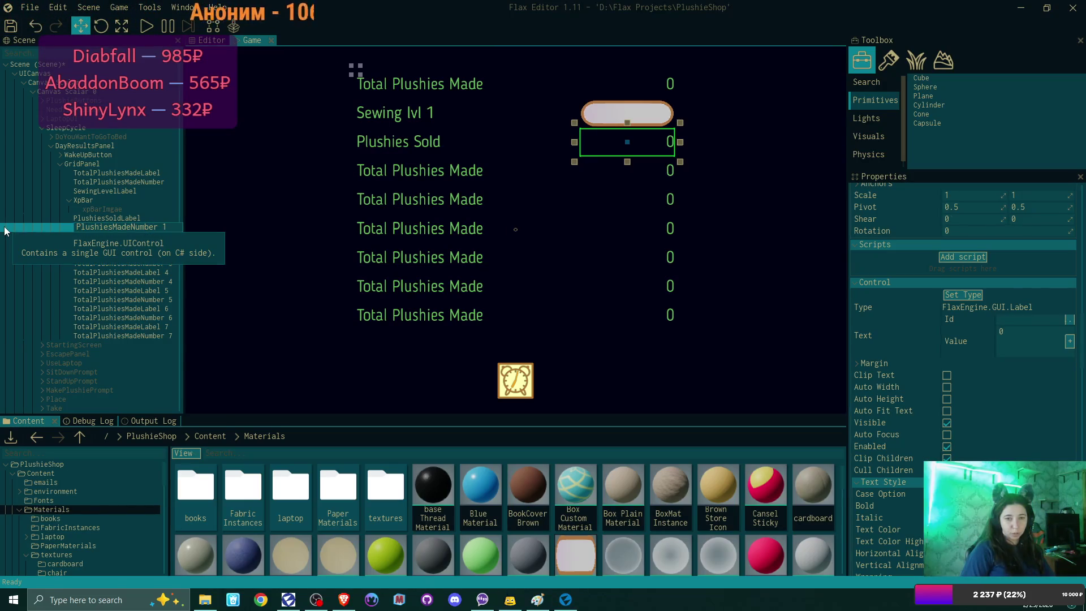
pyautogui.press('Delete')
pyautogui.press('Delete')
pyautogui.press('Delete')
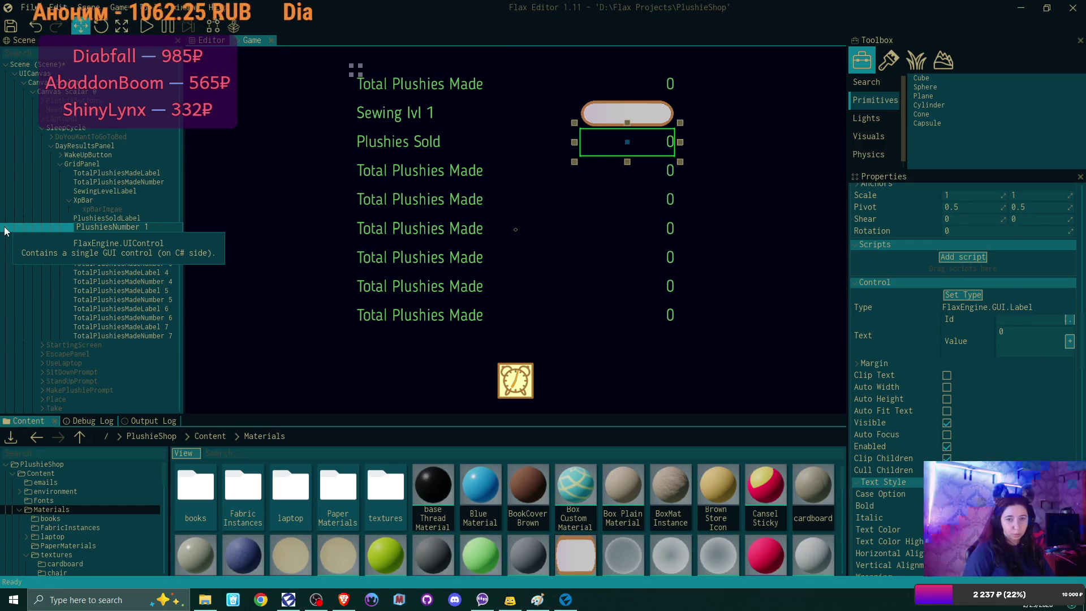
pyautogui.write('Sold')
pyautogui.press('End')
pyautogui.press('BackSpace')
pyautogui.press('BackSpace')
pyautogui.press('Return')
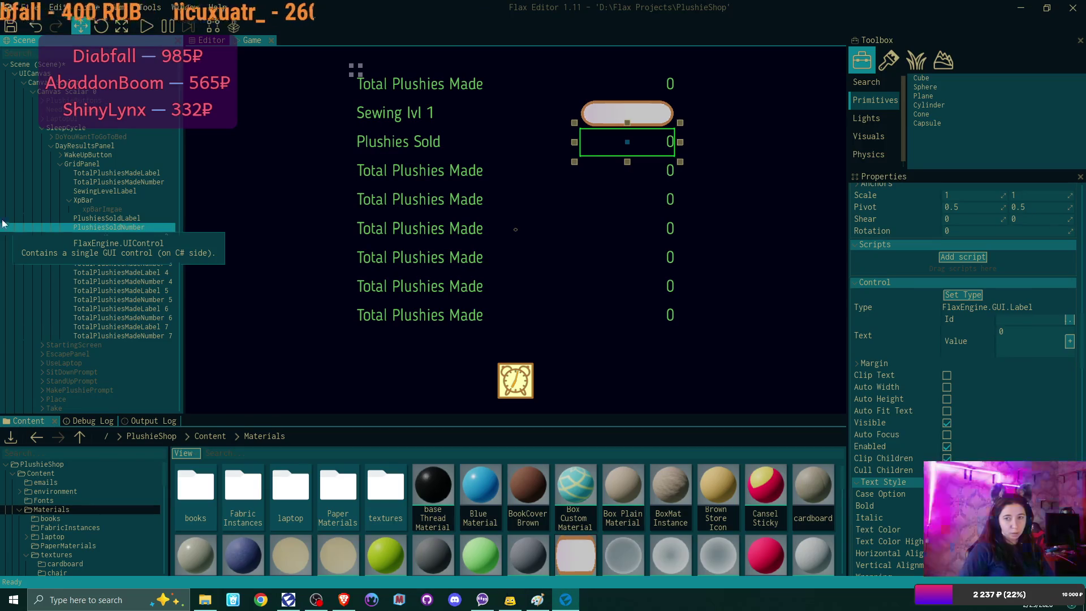
# - Rename TotalPlushiesMadeLabel 2 to PlushiesShippedLabel and set its text to Plushies Shipped
pyautogui.click(142, 237)
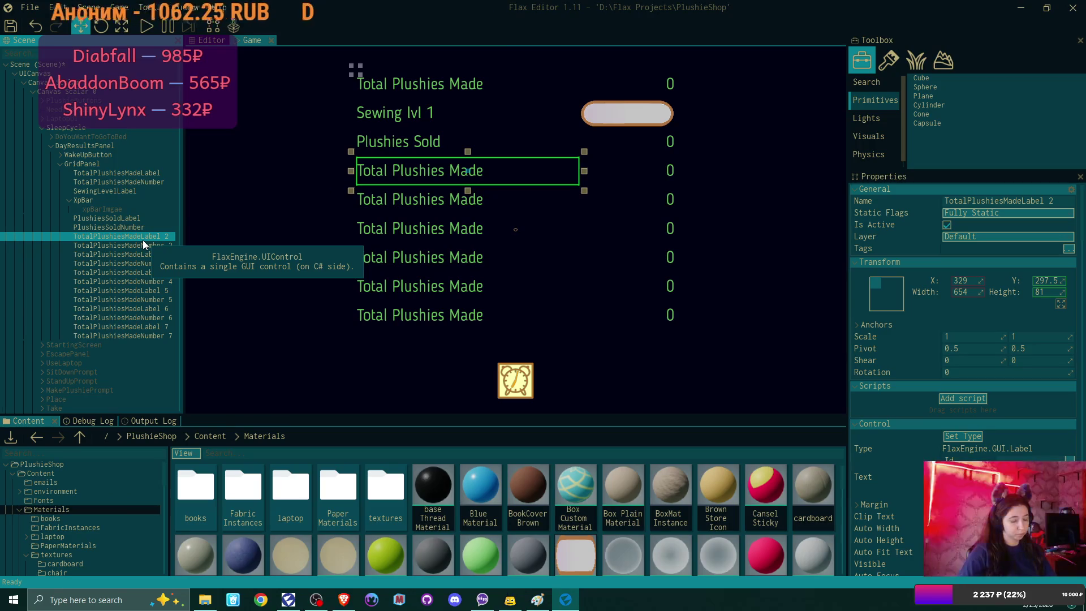
pyautogui.press('F2')
pyautogui.press('Home')
pyautogui.hotkey('shift', 'Right')
pyautogui.hotkey('shift', 'Right')
pyautogui.hotkey('shift', 'Right')
pyautogui.press('BackSpace')
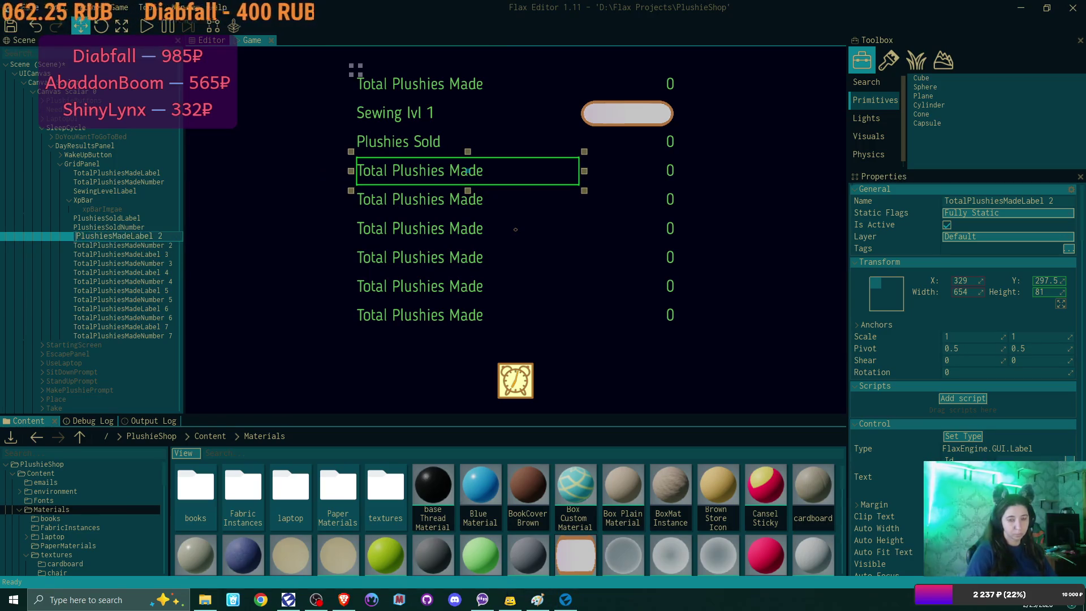
pyautogui.press('Delete')
pyautogui.press('Delete')
pyautogui.press('Delete')
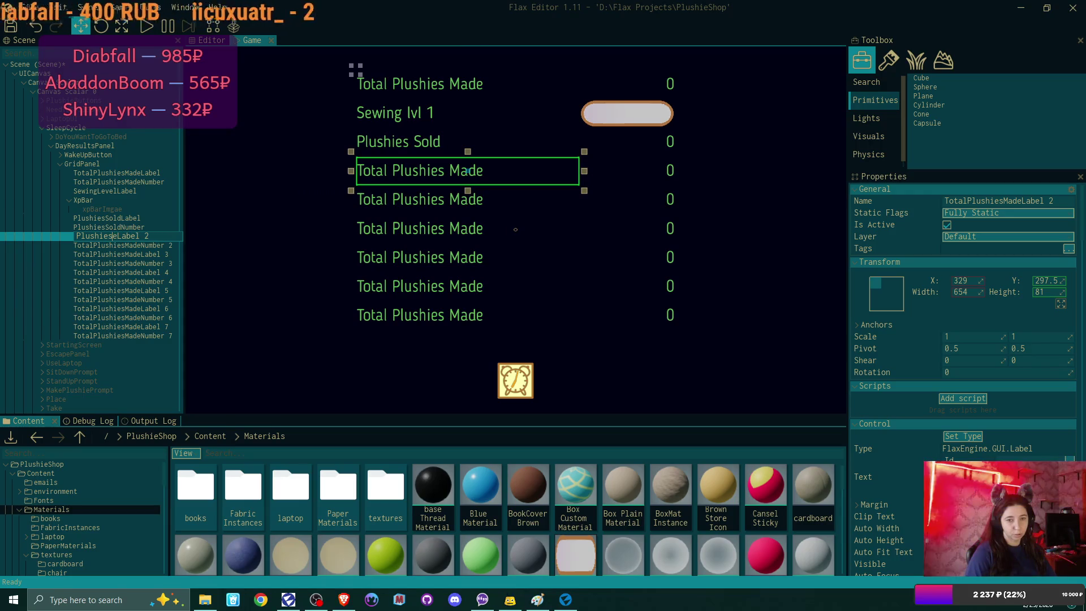
pyautogui.write('Shipped')
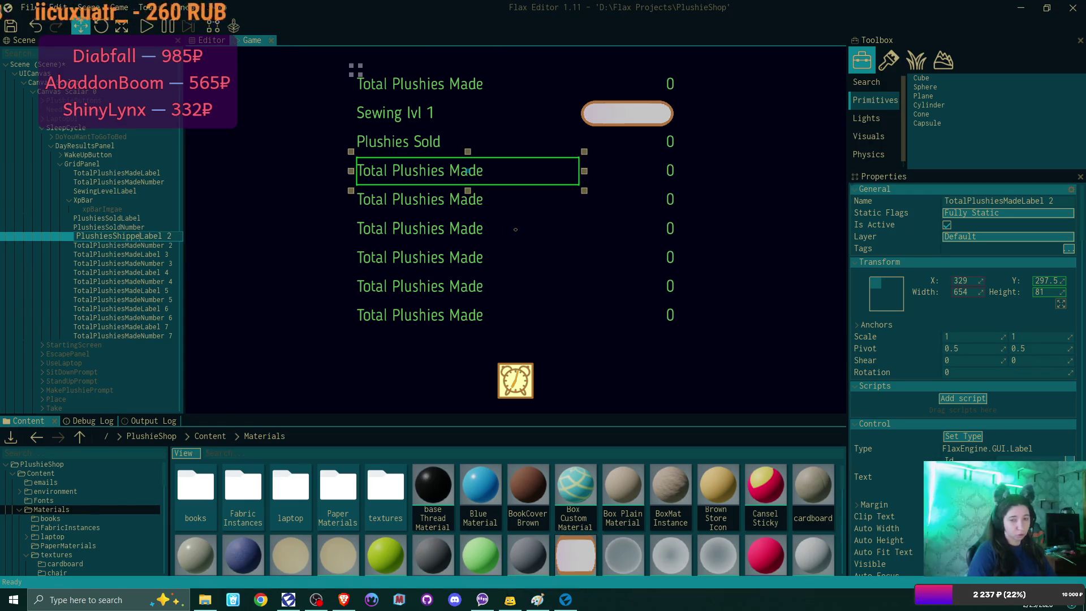
pyautogui.press('BackSpace')
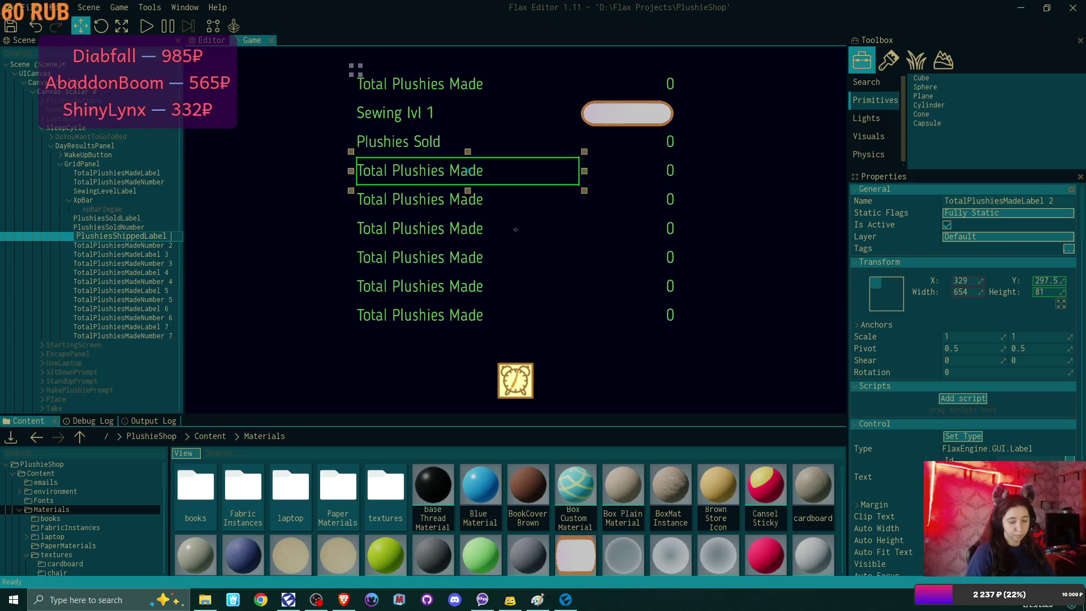
pyautogui.press('Return')
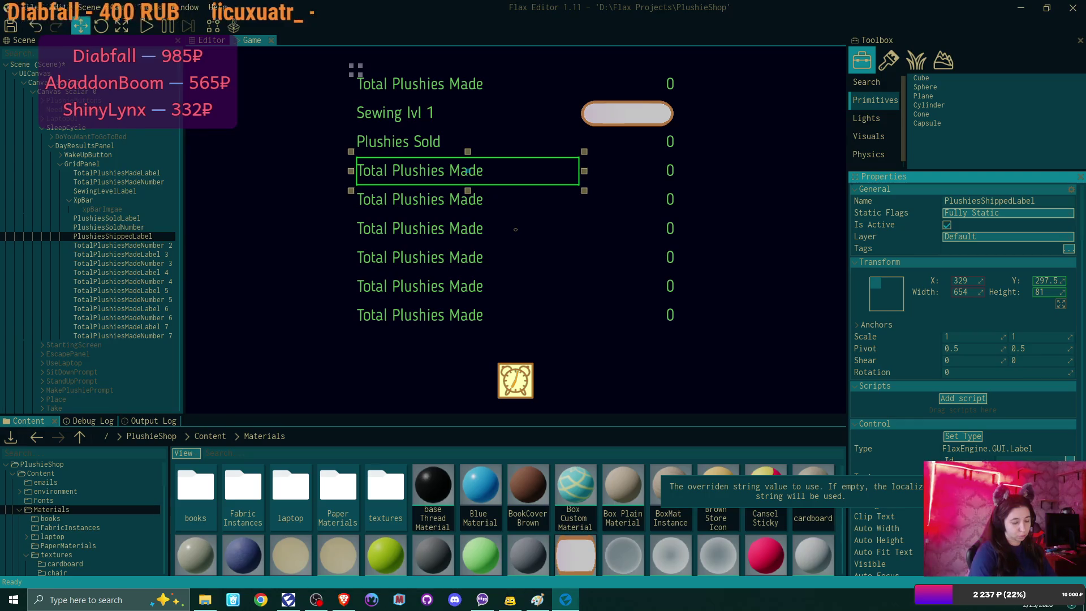
pyautogui.press('Return')
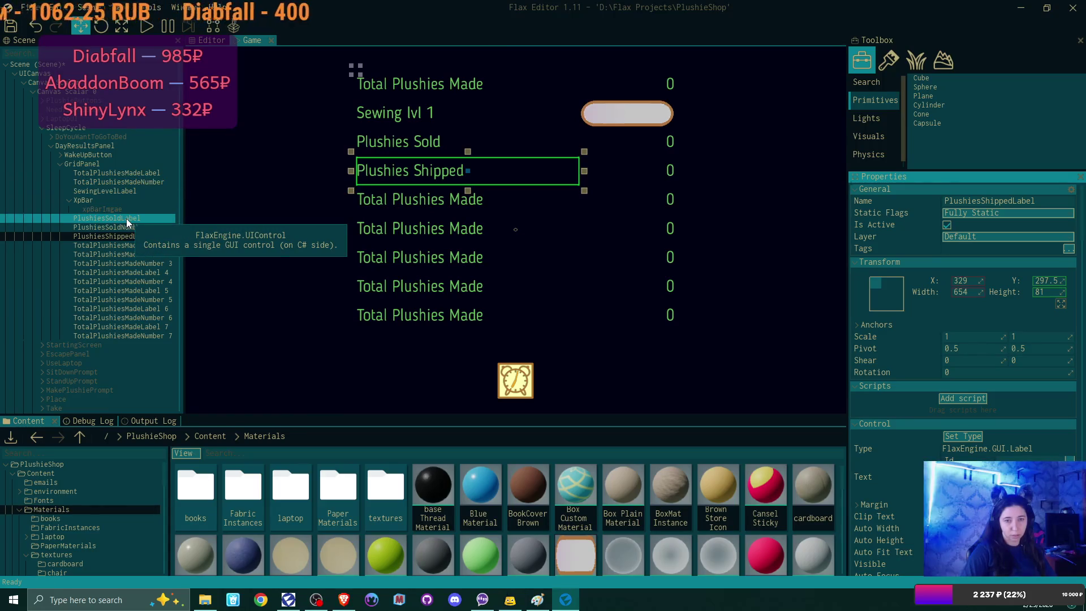
pyautogui.click(125, 173)
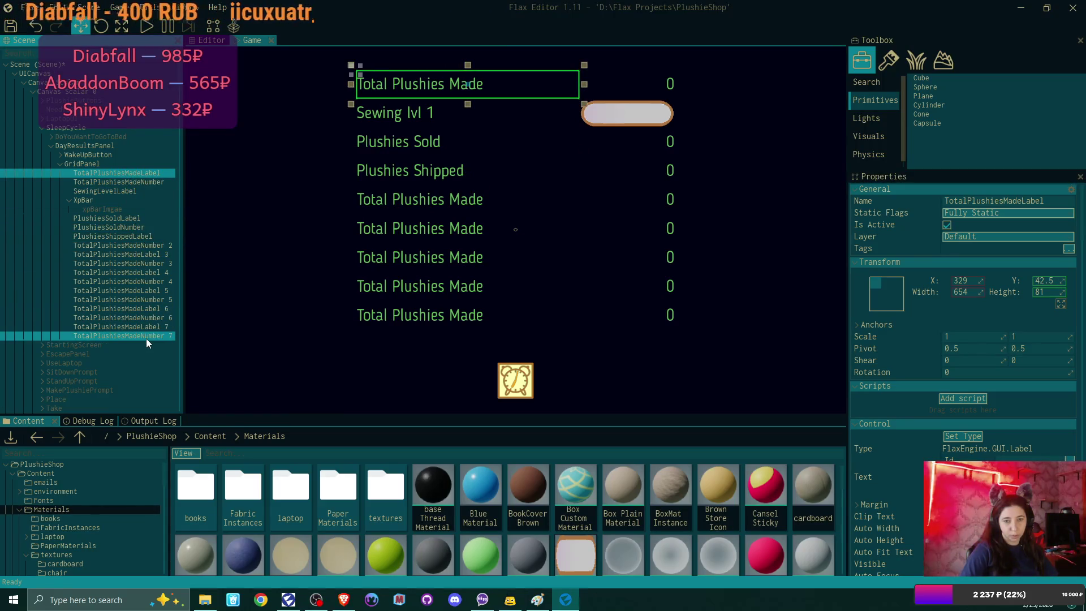
# - Select every grid label and number through TotalPlushiesMadeNumber 7, excluding xpBarImage, and show Text Style
pyautogui.keyDown('shift'); pyautogui.click(146, 338); pyautogui.keyUp('shift')
pyautogui.scroll(-2, 1050, 353)
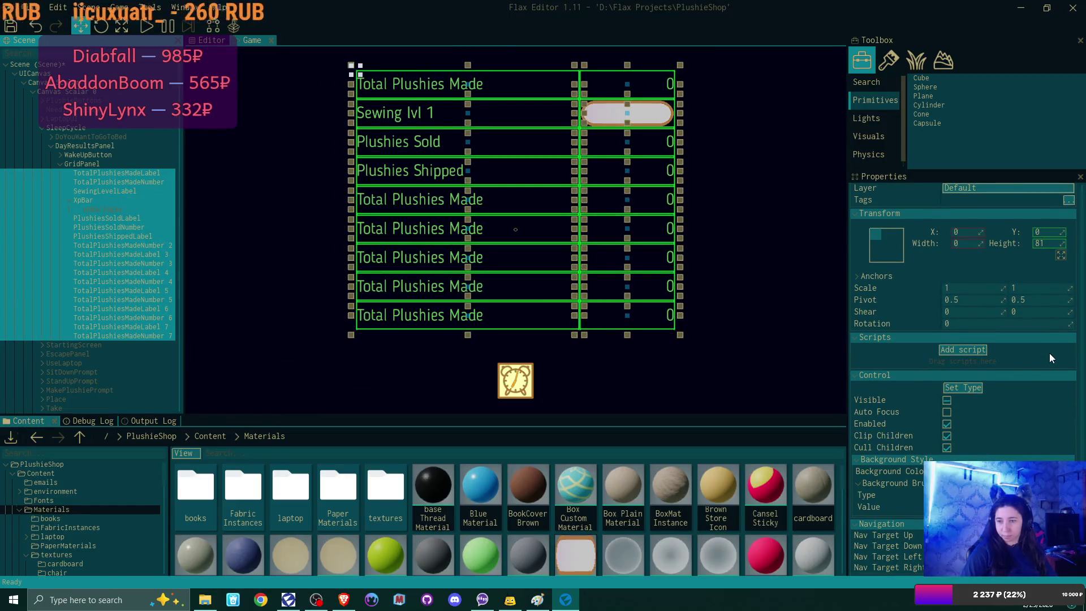
pyautogui.scroll(1, 1050, 353)
pyautogui.scroll(-1, 1050, 353)
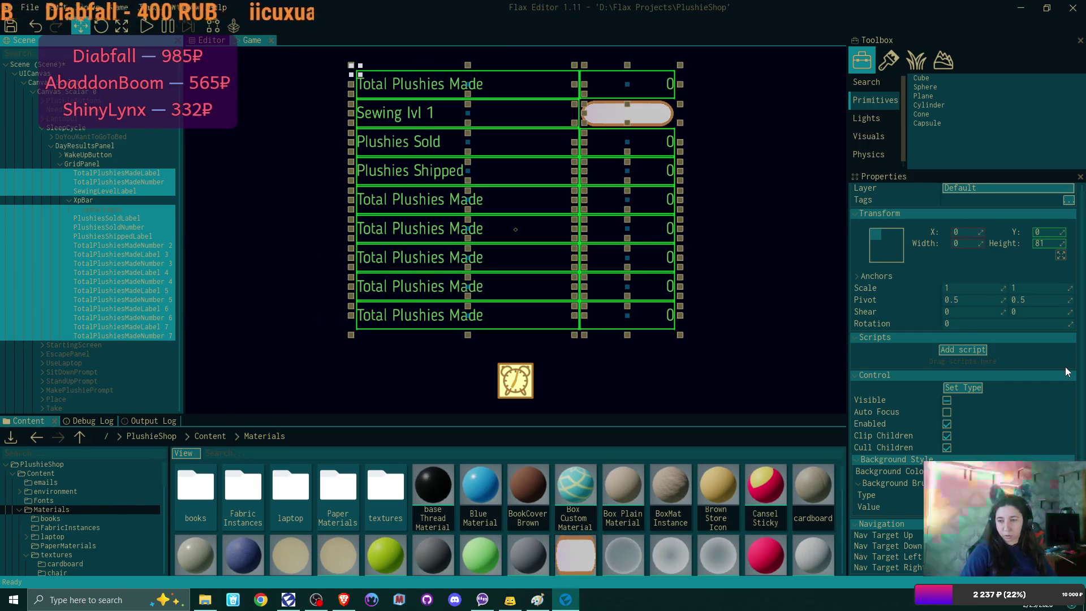
pyautogui.scroll(2, 1060, 387)
pyautogui.scroll(-2, 1059, 386)
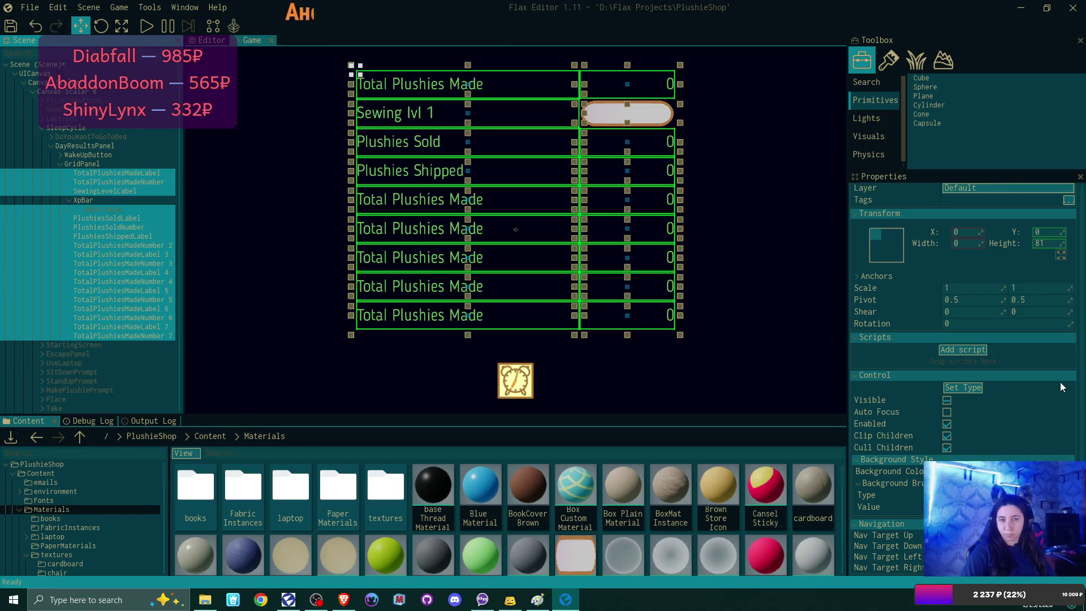
pyautogui.keyDown('ctrl'); pyautogui.click(113, 209); pyautogui.keyUp('ctrl')
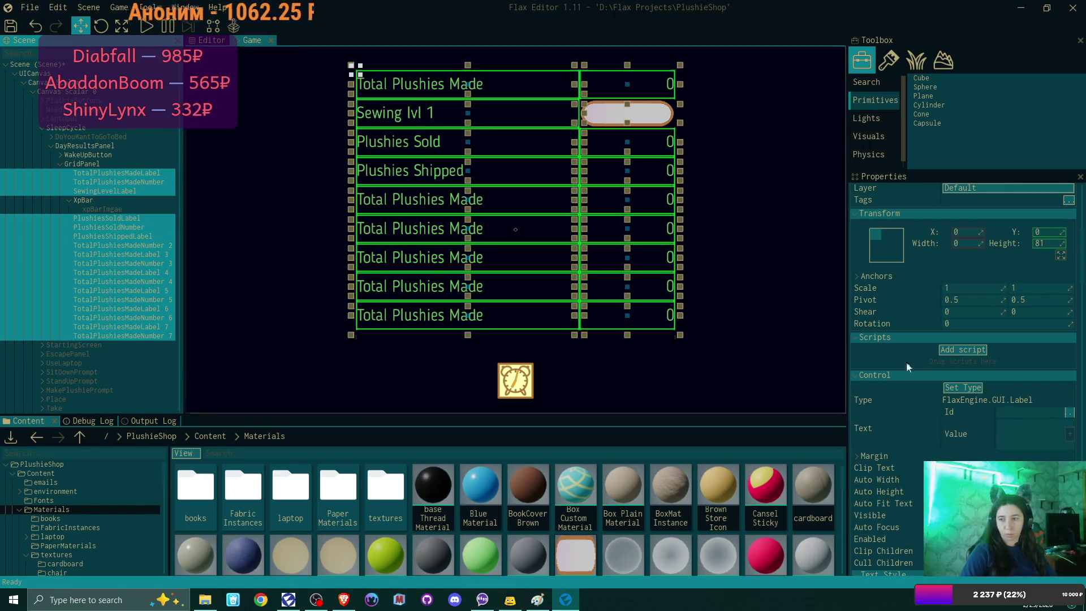
pyautogui.scroll(-6, 1033, 409)
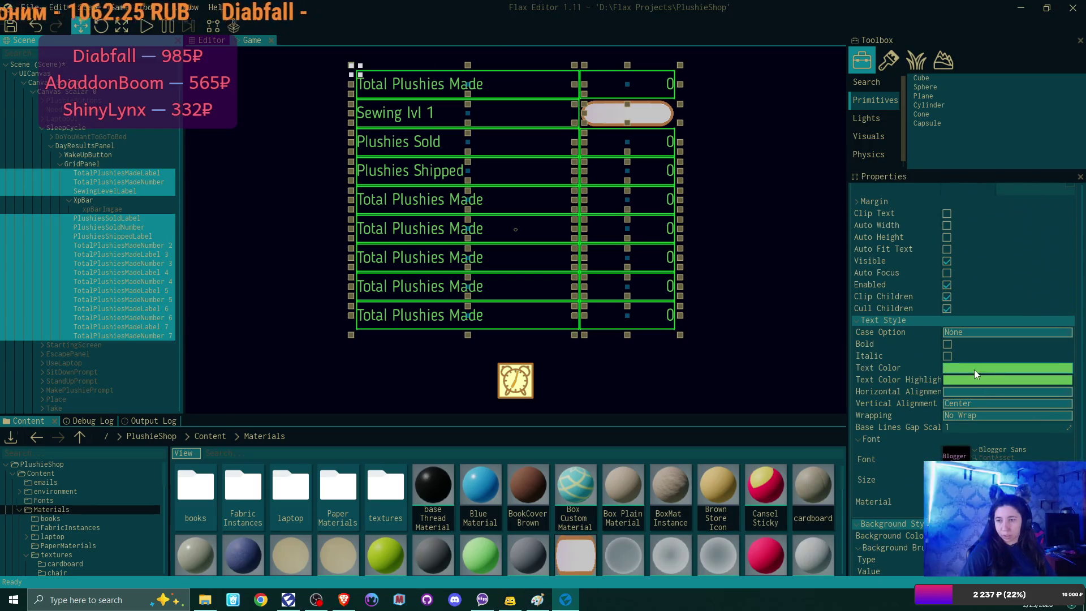
# - Set the selected elements' Text Color to pale yellow FFFFB5
pyautogui.click(975, 374)
pyautogui.click(857, 338)
pyautogui.click(547, 366)
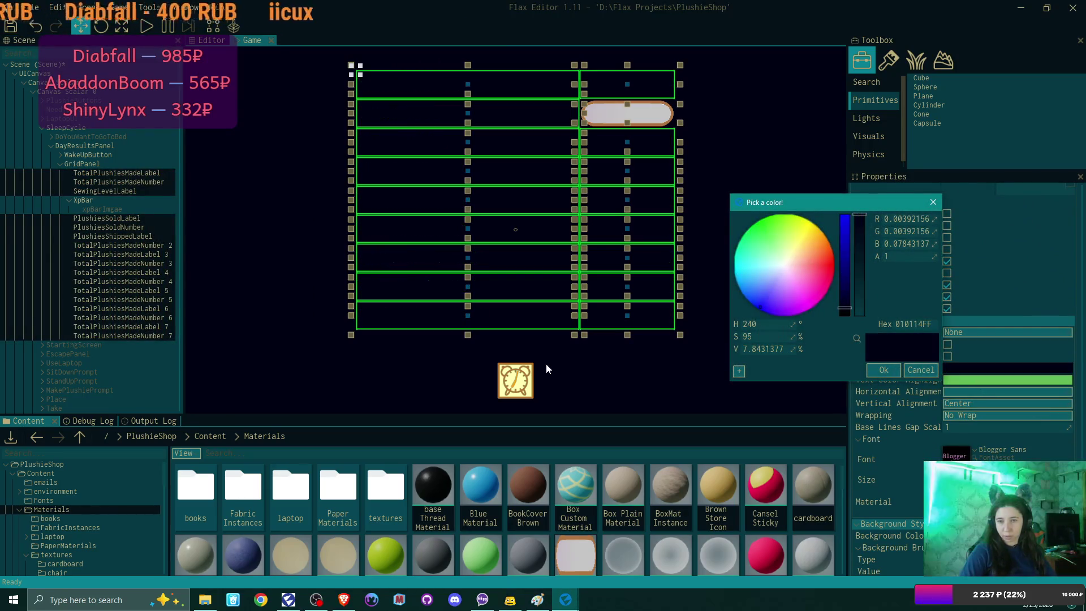
pyautogui.click(531, 393)
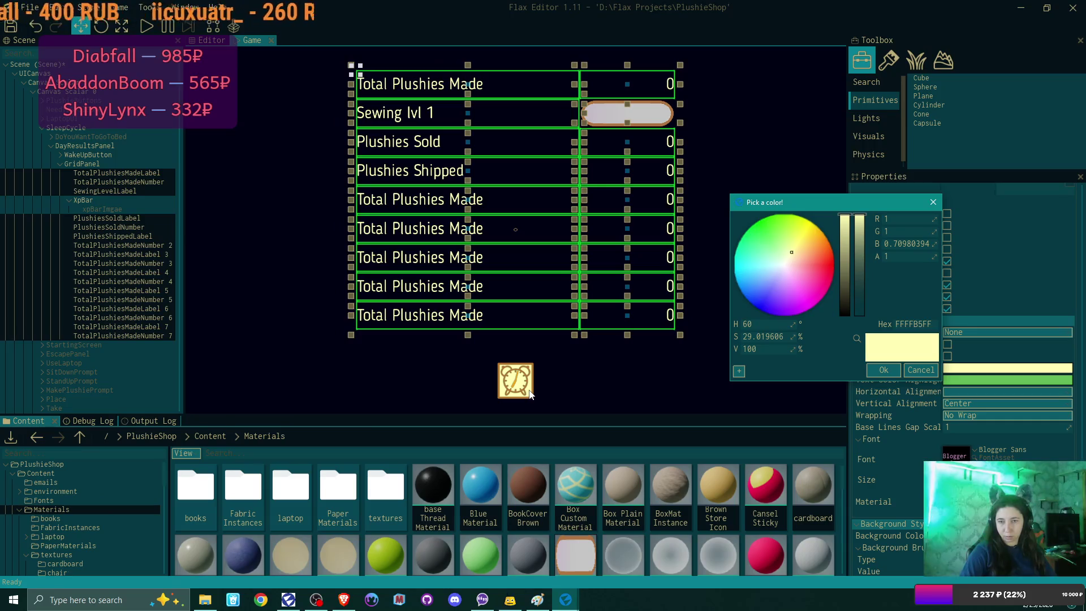
pyautogui.click(883, 370)
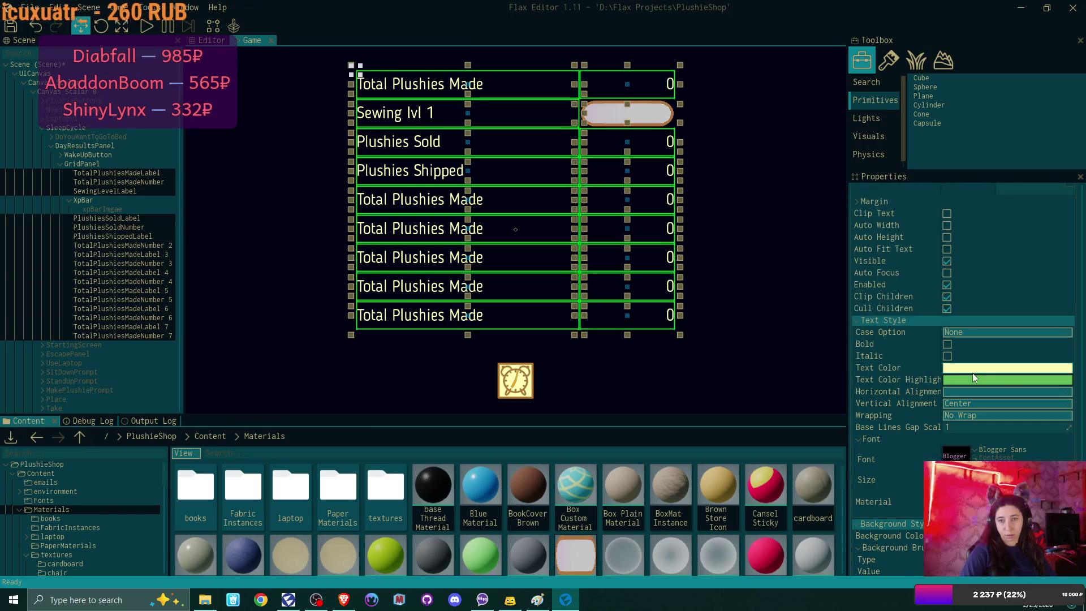
# - Set Text Color Highlight to the same pale yellow FFFFB5
pyautogui.click(1010, 379)
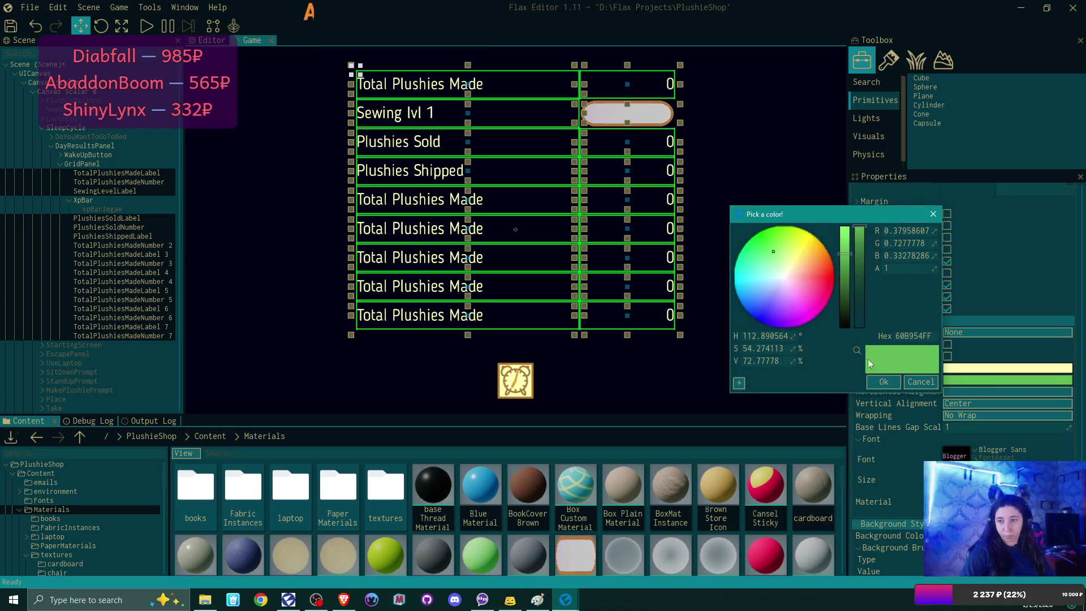
pyautogui.click(857, 351)
pyautogui.click(505, 391)
pyautogui.click(1007, 367)
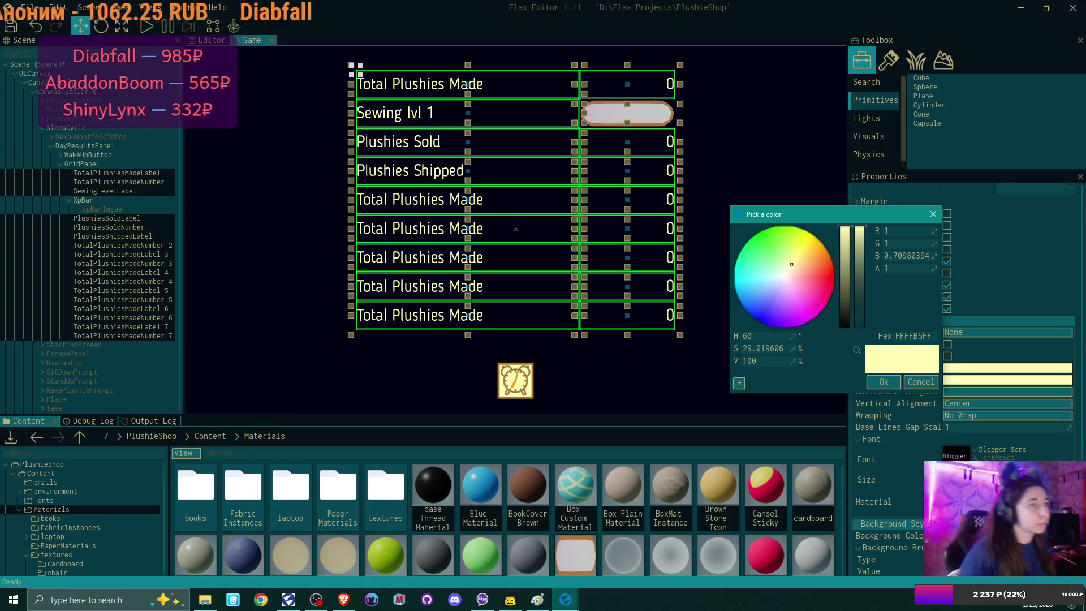
pyautogui.press('Return')
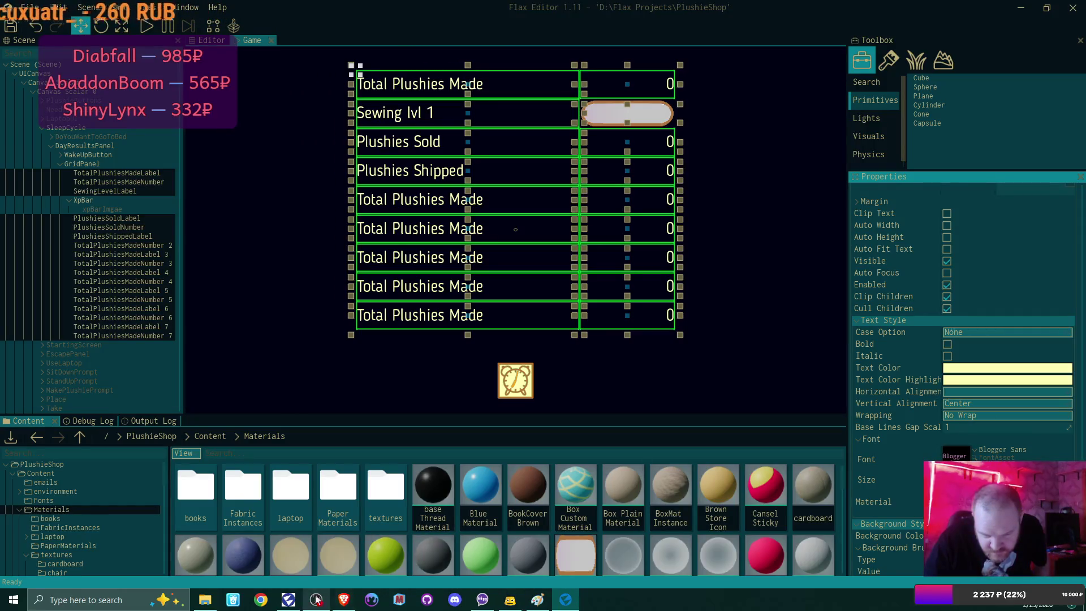
# - Dismiss the stream chat dashboard and clear the screen down to the Windows desktop
pyautogui.moveTo(541, 603)
pyautogui.moveTo(343, 600)
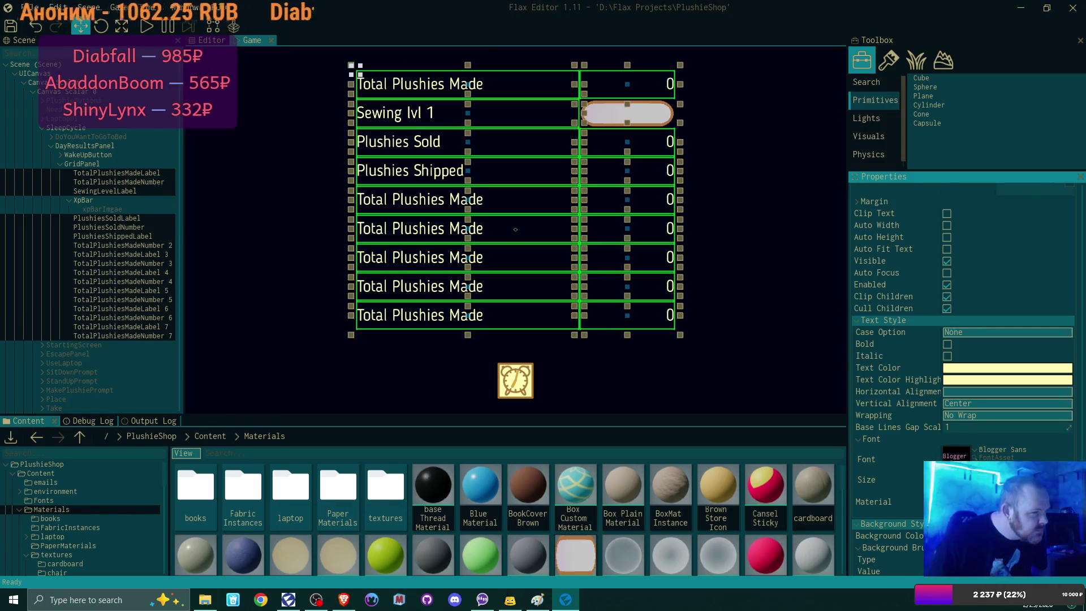
pyautogui.click(510, 599)
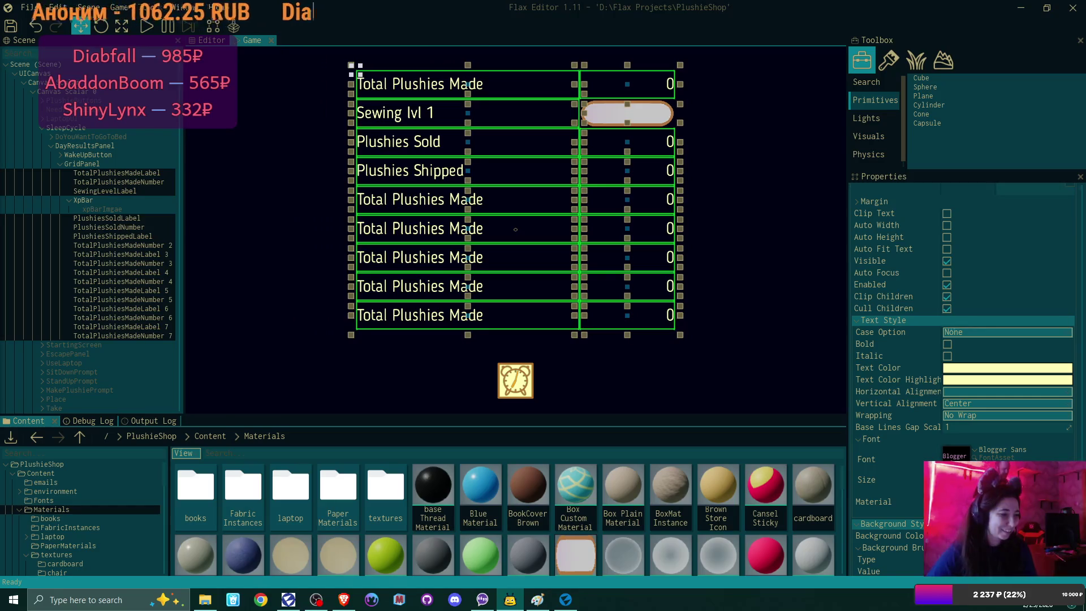
pyautogui.hotkey('alt', 'Tab')
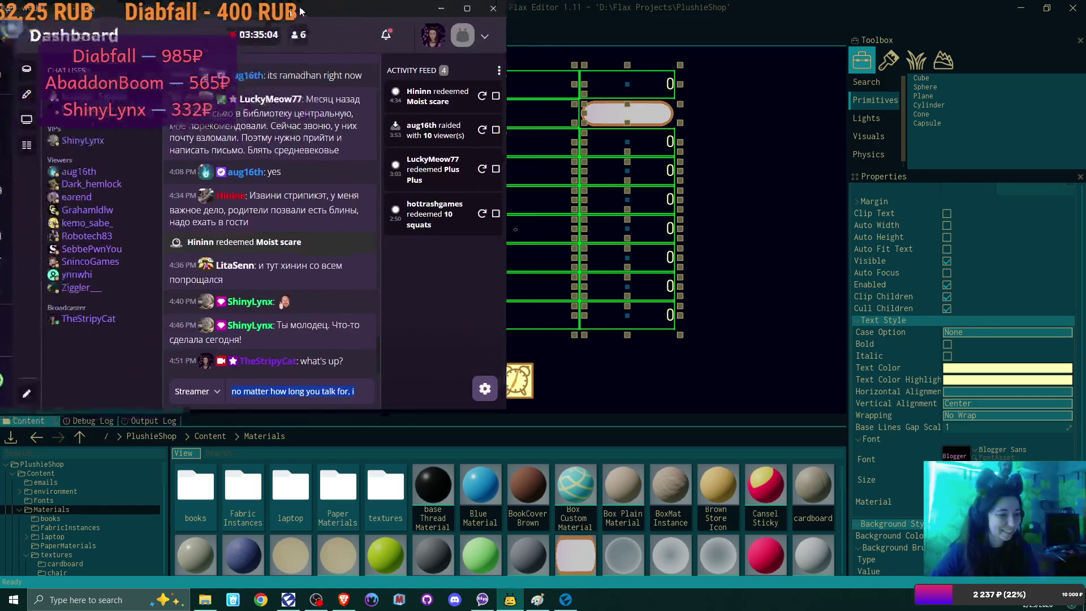
pyautogui.moveTo(286, 14); pyautogui.dragTo(425, 4)
pyautogui.click(578, 1)
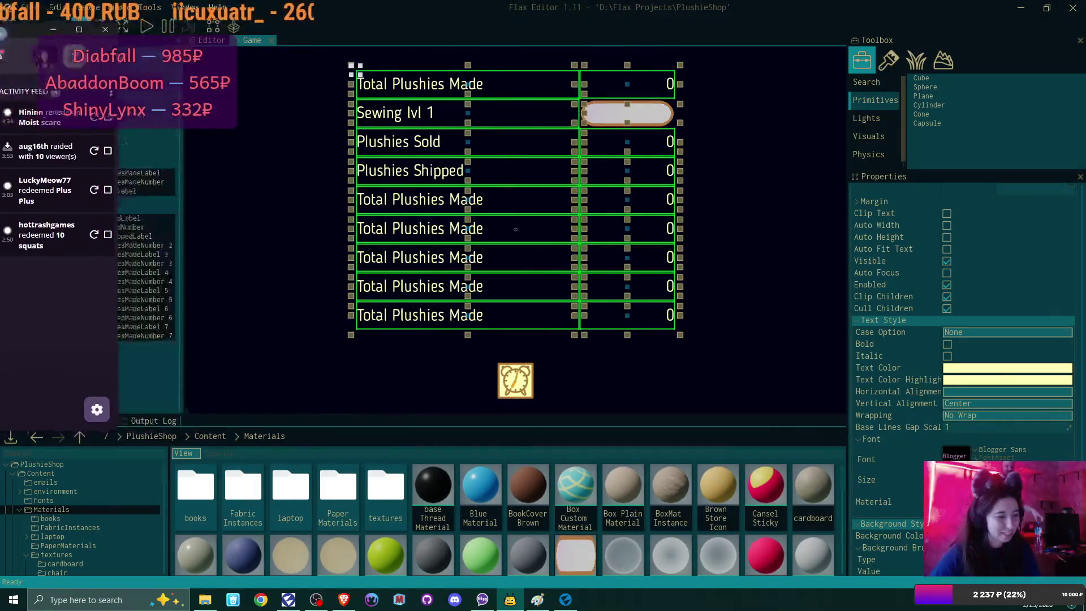
pyautogui.press('super+d')
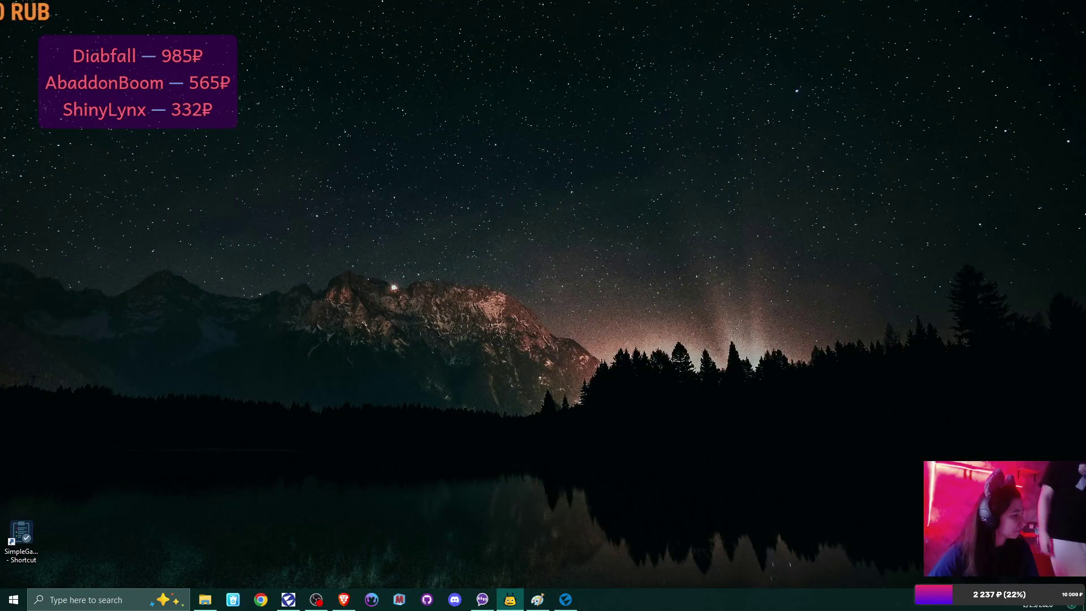
# - Leave the Projects Library launcher and return to the PlushieShop editor window
pyautogui.hotkey('alt', 'Tab')
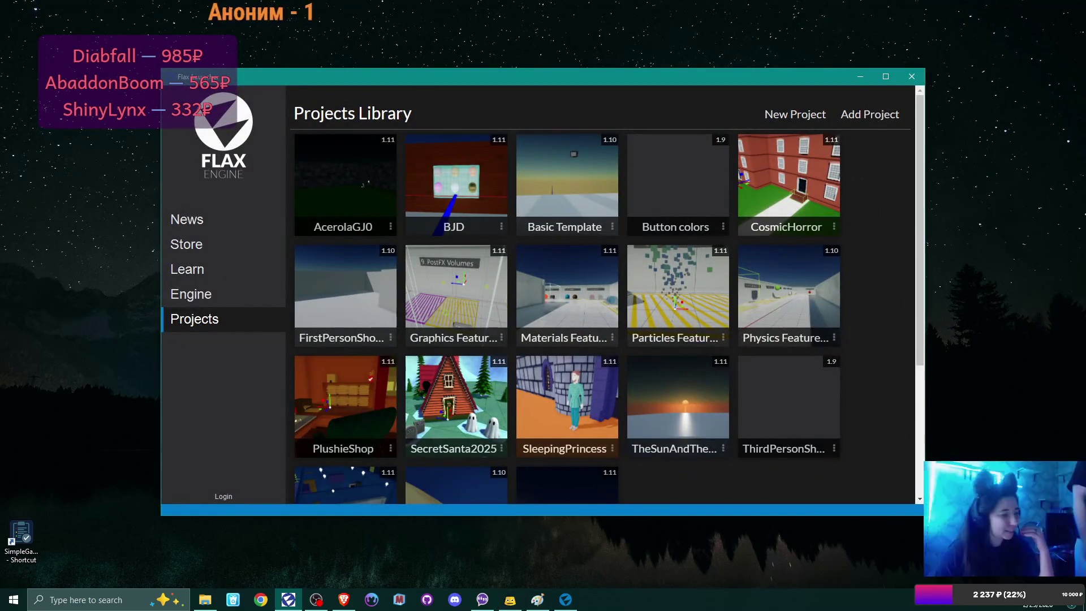
pyautogui.hotkey('alt', 'Tab')
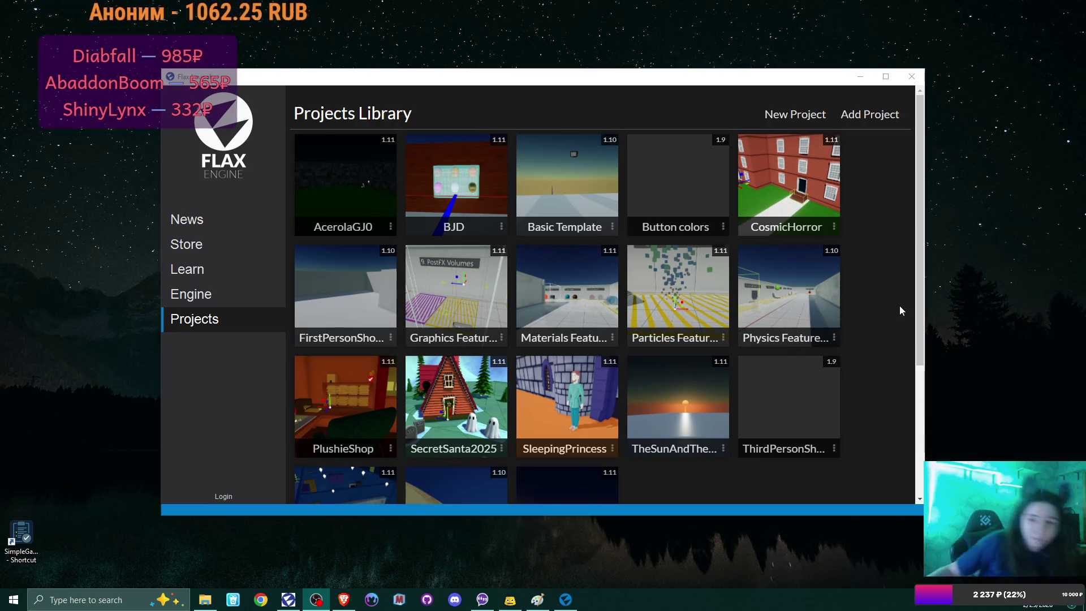
pyautogui.click(567, 600)
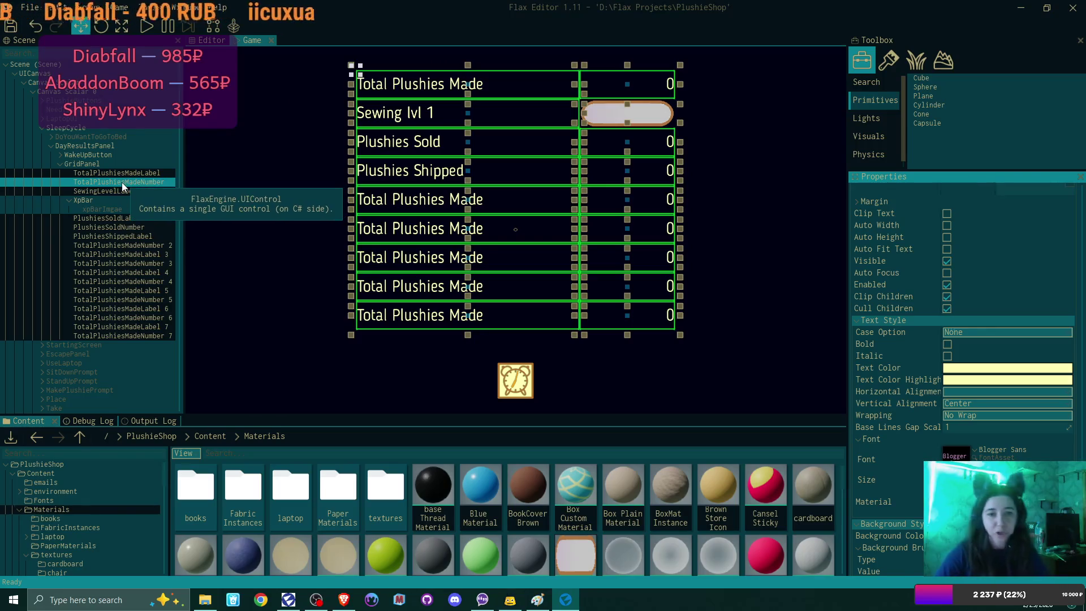
# - Rename the counter beside Plushies Shipped from TotalPlushiesMadeNumber 2 to PlushiesShippedNumber
pyautogui.click(140, 237)
pyautogui.click(140, 246)
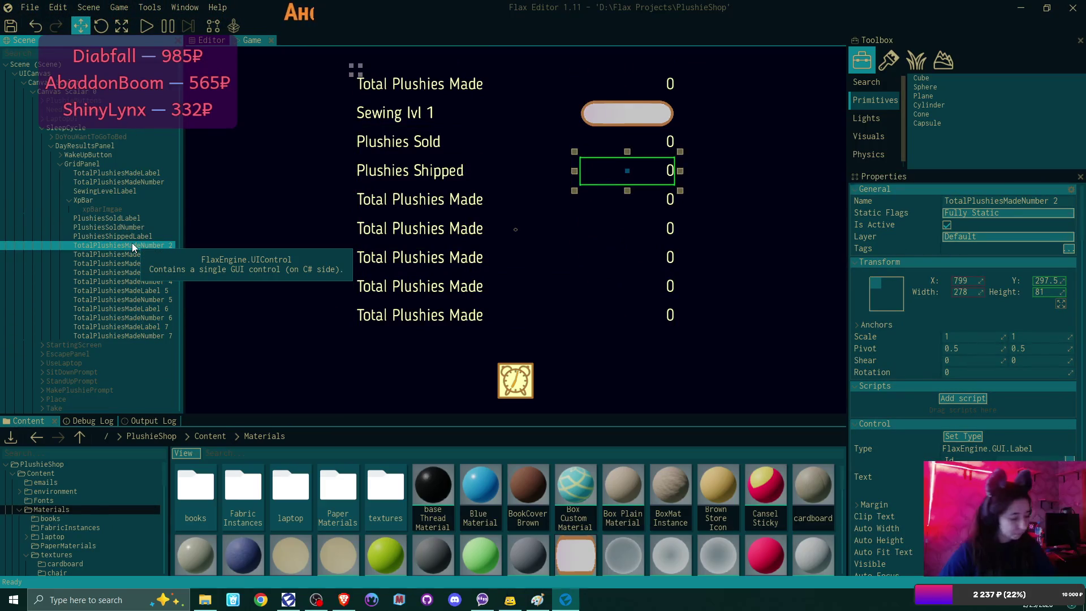
pyautogui.doubleClick(166, 243)
pyautogui.hotkey('ctrl', 'a')
pyautogui.press('Home')
pyautogui.press('Delete')
pyautogui.press('Delete')
pyautogui.press('Delete')
pyautogui.press('Right')
pyautogui.press('Right')
pyautogui.press('Right')
pyautogui.press('Delete')
pyautogui.press('Delete')
pyautogui.press('Delete')
pyautogui.write('Shipped')
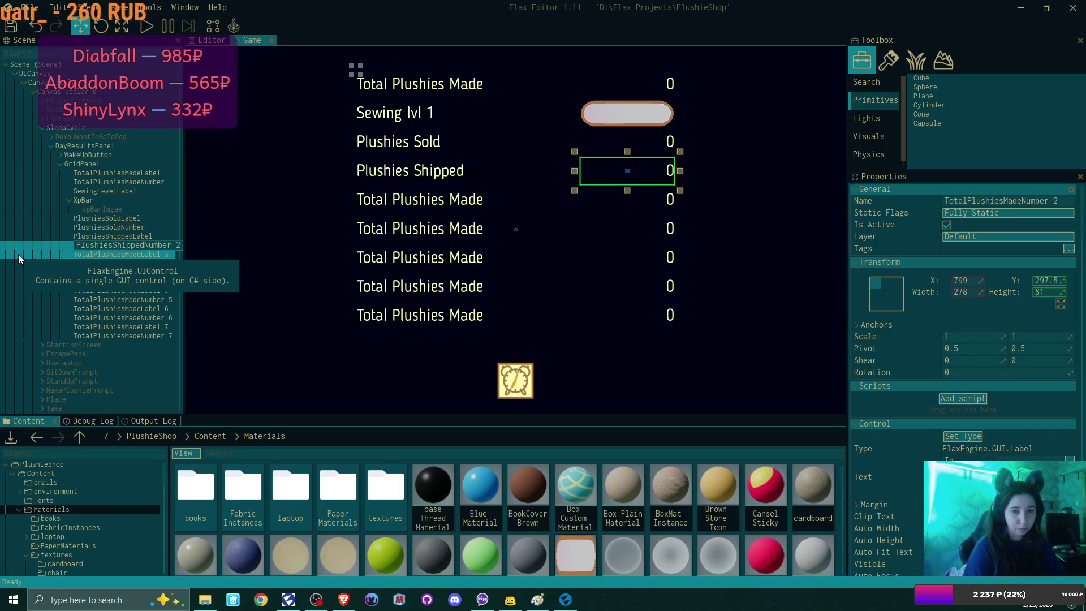
pyautogui.press('BackSpace')
pyautogui.press('BackSpace')
pyautogui.press('Return')
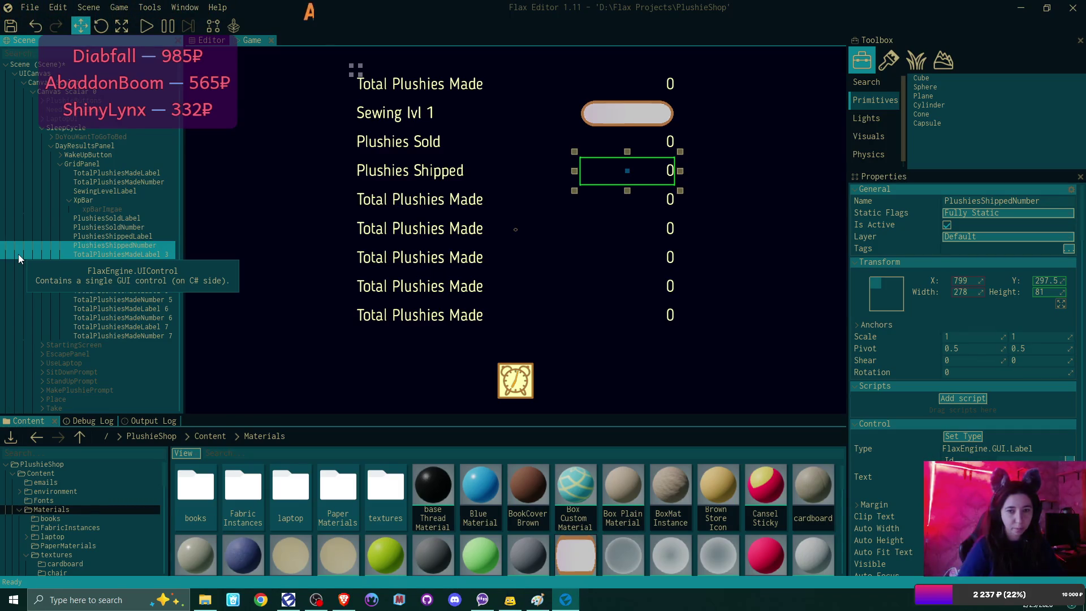
pyautogui.click(139, 255)
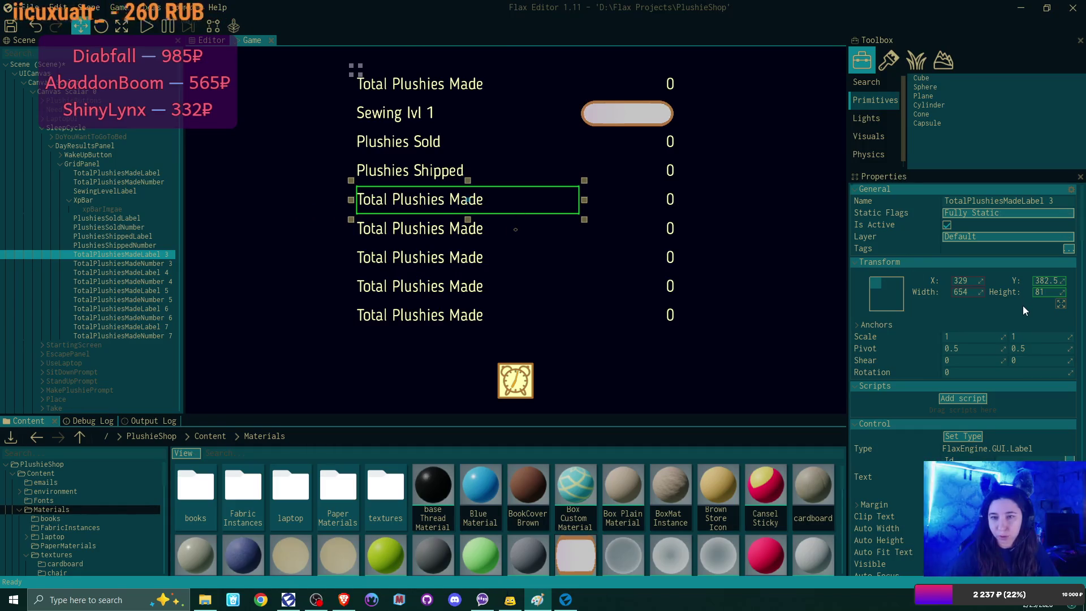
# - Right-align the fifth-row label's text (Horizontal Far), keeping vertical alignment at Center
pyautogui.click(904, 366)
pyautogui.scroll(-5, 910, 368)
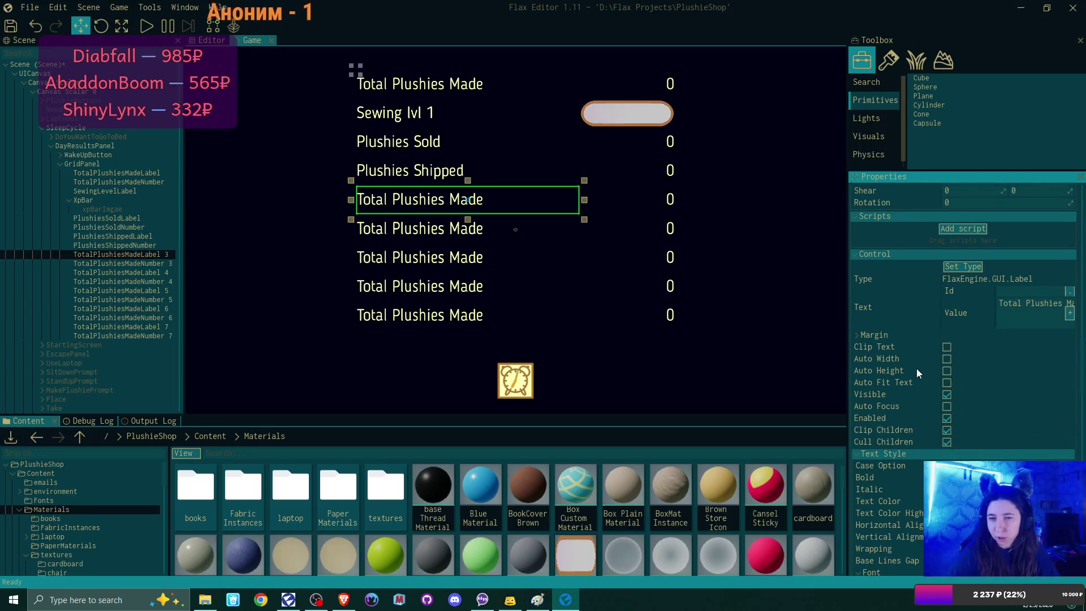
pyautogui.scroll(-4, 916, 368)
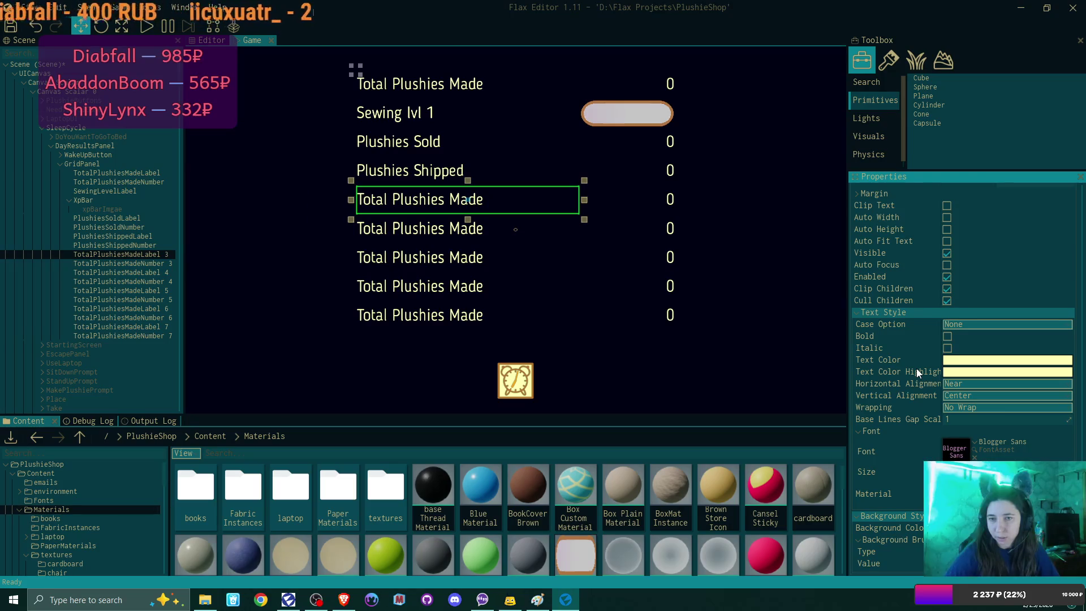
pyautogui.click(980, 396)
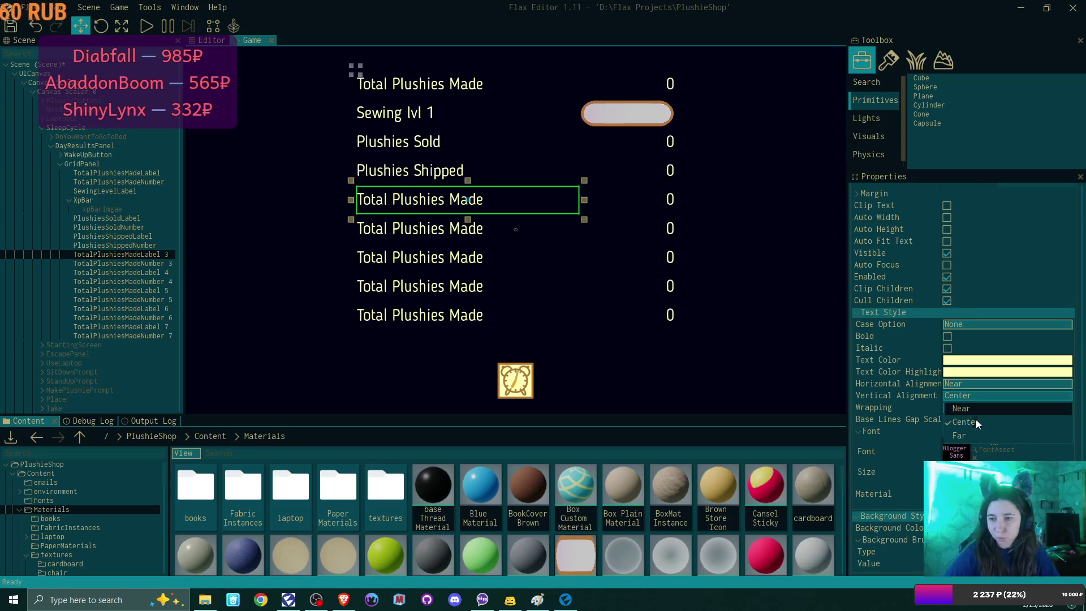
pyautogui.click(975, 436)
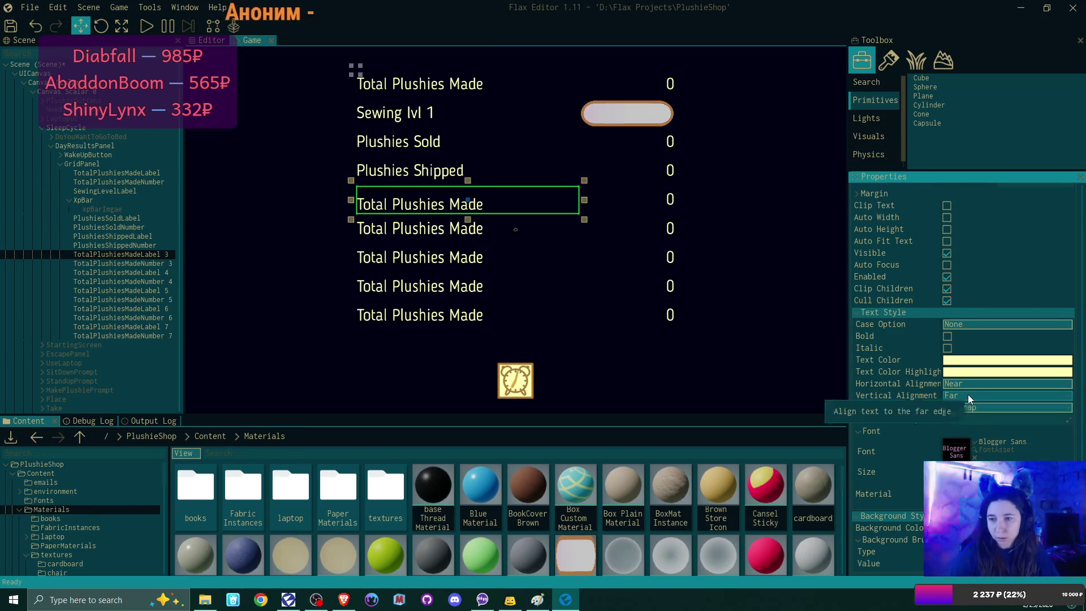
pyautogui.click(976, 422)
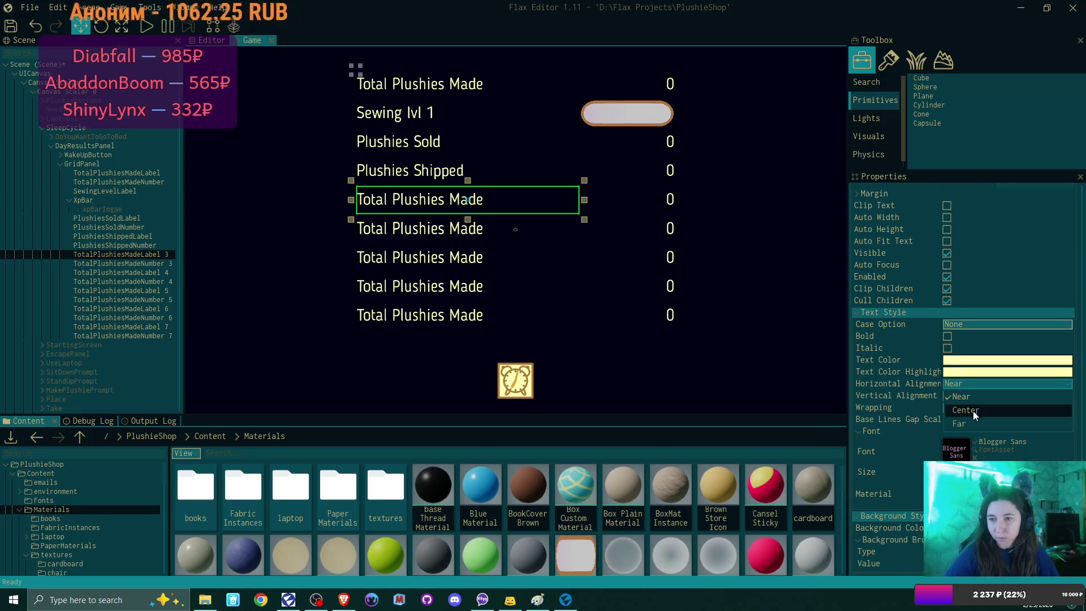
pyautogui.click(121, 255)
# - Rename TotalPlushiesMadeLabel 3 to CorrectLabel
pyautogui.doubleClick(103, 253)
pyautogui.click(98, 254)
pyautogui.press('BackSpace')
pyautogui.press('BackSpace')
pyautogui.press('BackSpace')
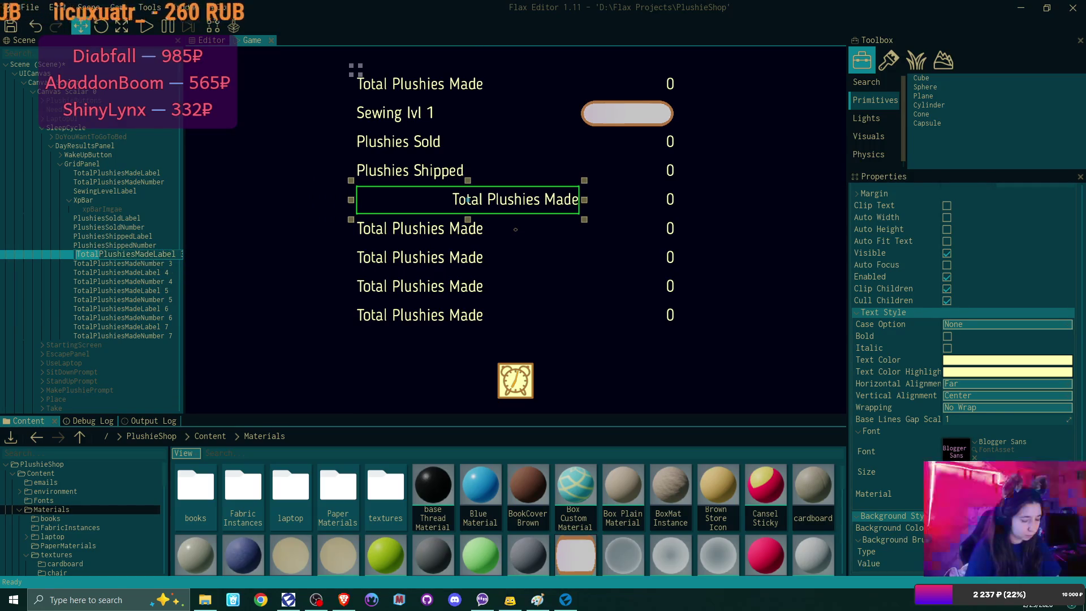
pyautogui.press('Delete')
pyautogui.press('Delete')
pyautogui.press('Delete')
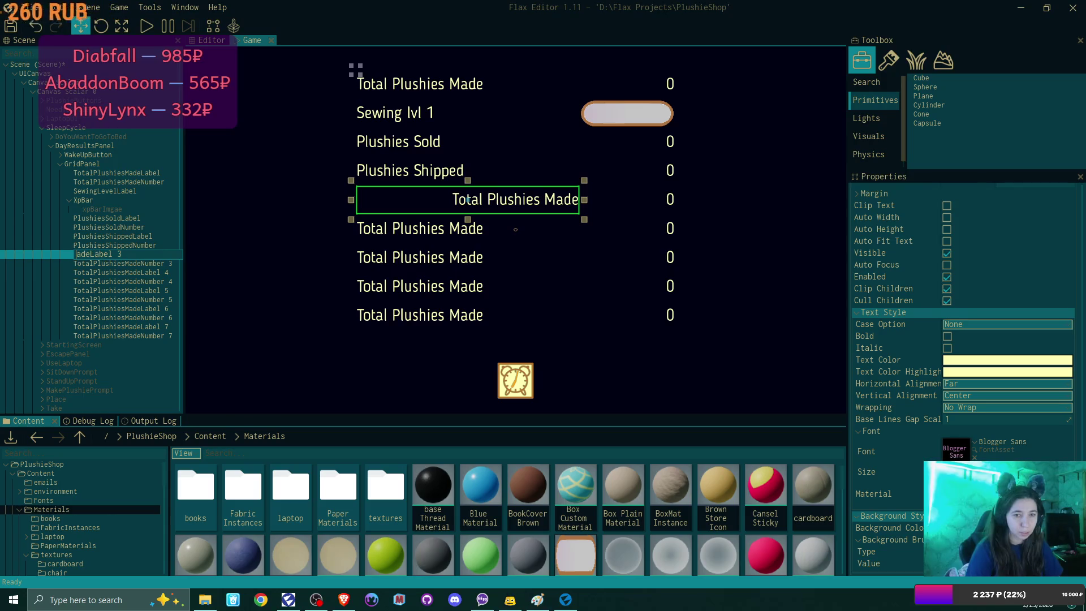
pyautogui.press('Delete')
pyautogui.write('Correct')
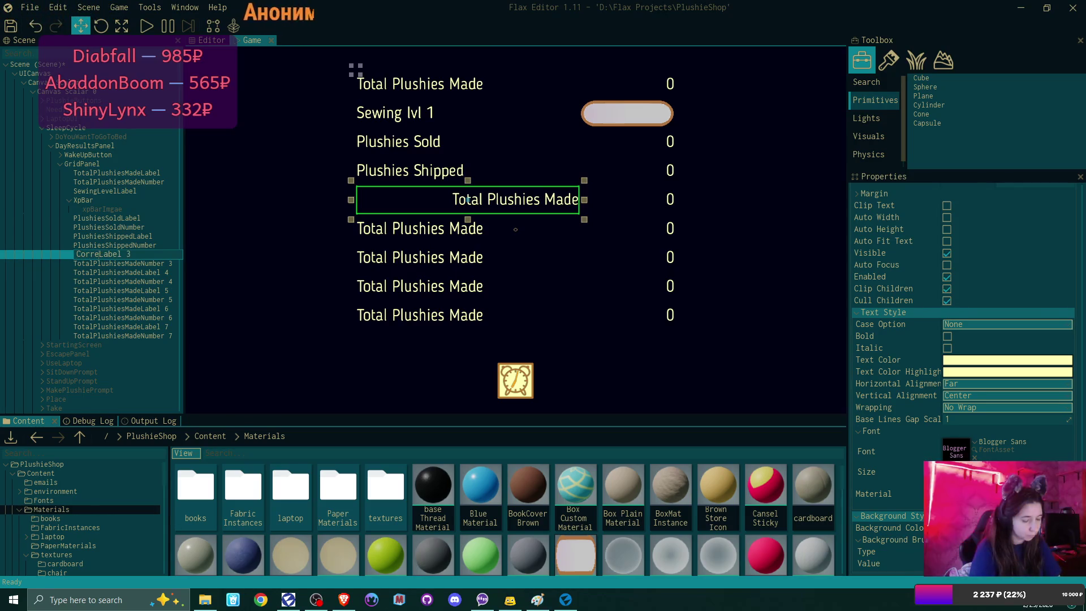
pyautogui.press('End')
pyautogui.press('BackSpace')
pyautogui.press('BackSpace')
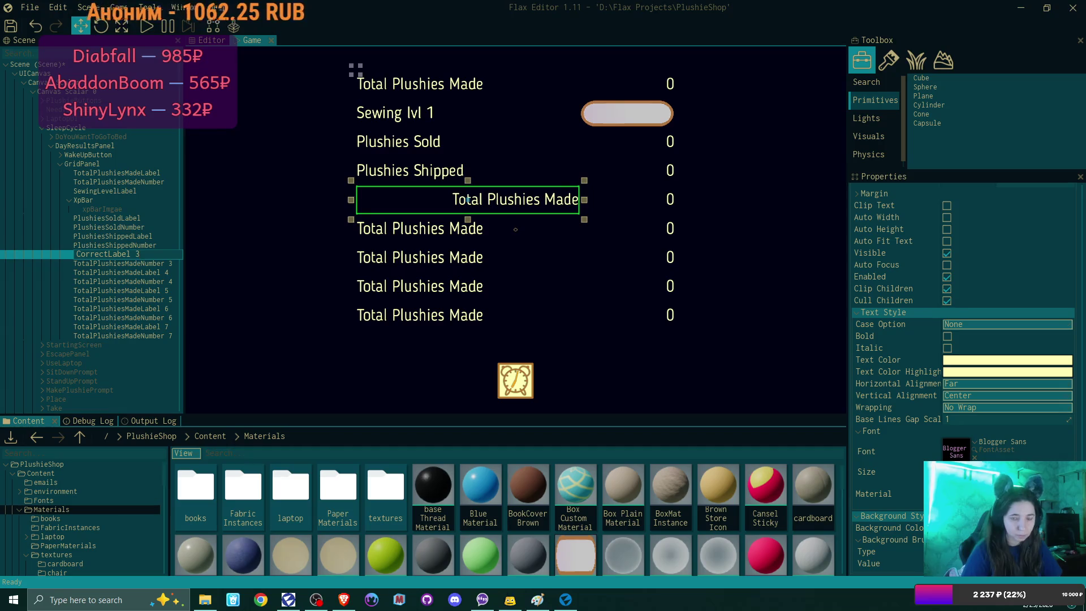
pyautogui.press('Return')
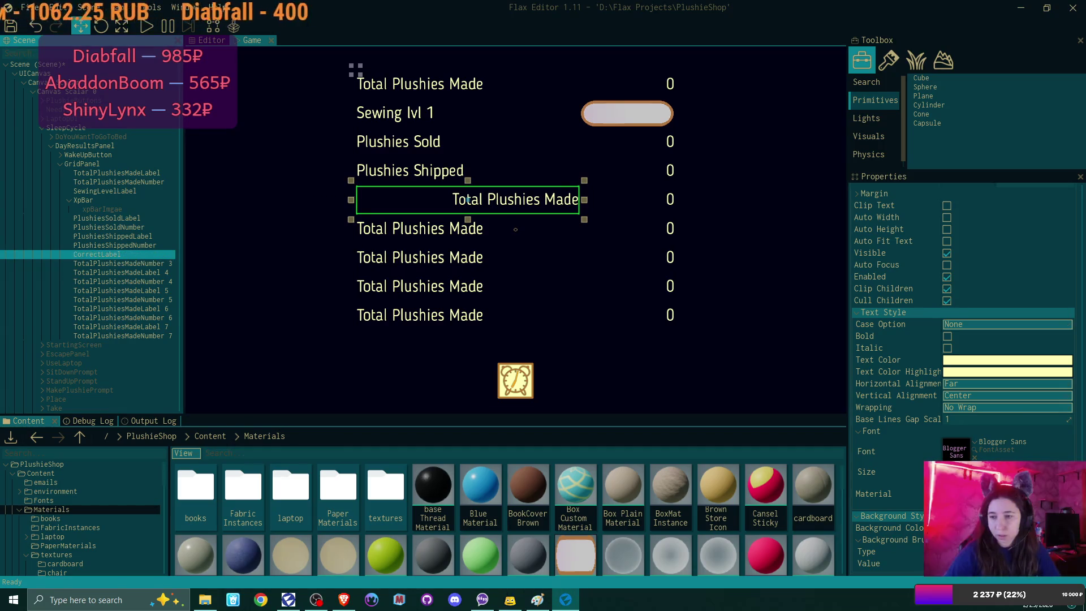
pyautogui.scroll(-2, 1030, 460)
# - Change CorrectLabel's displayed text to 'correct'
pyautogui.scroll(10, 1026, 430)
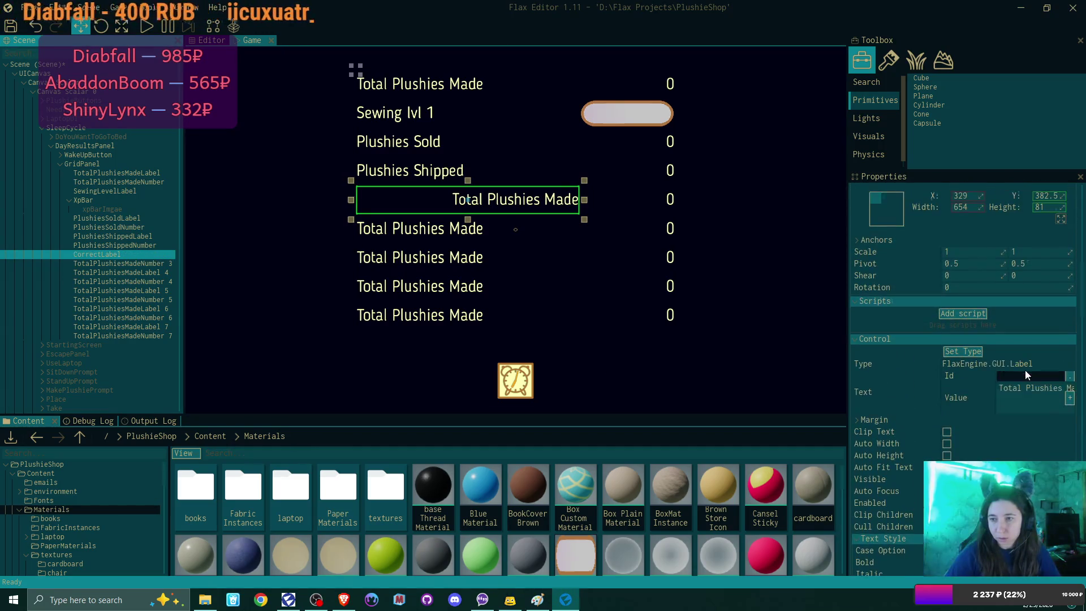
pyautogui.click(1032, 392)
pyautogui.press('End')
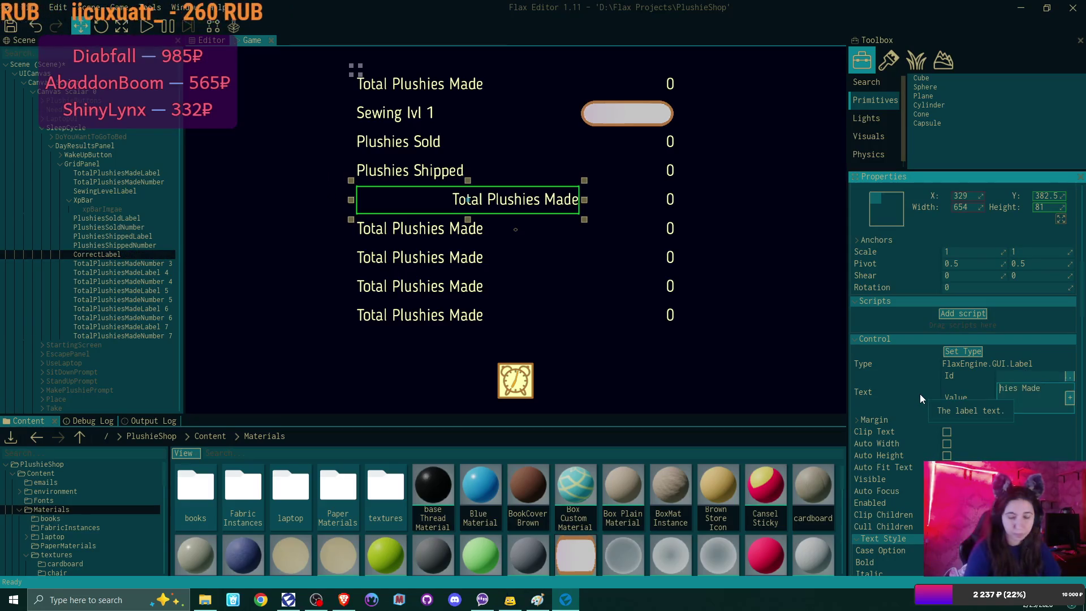
pyautogui.hotkey('ctrl', 'a')
pyautogui.write('corr')
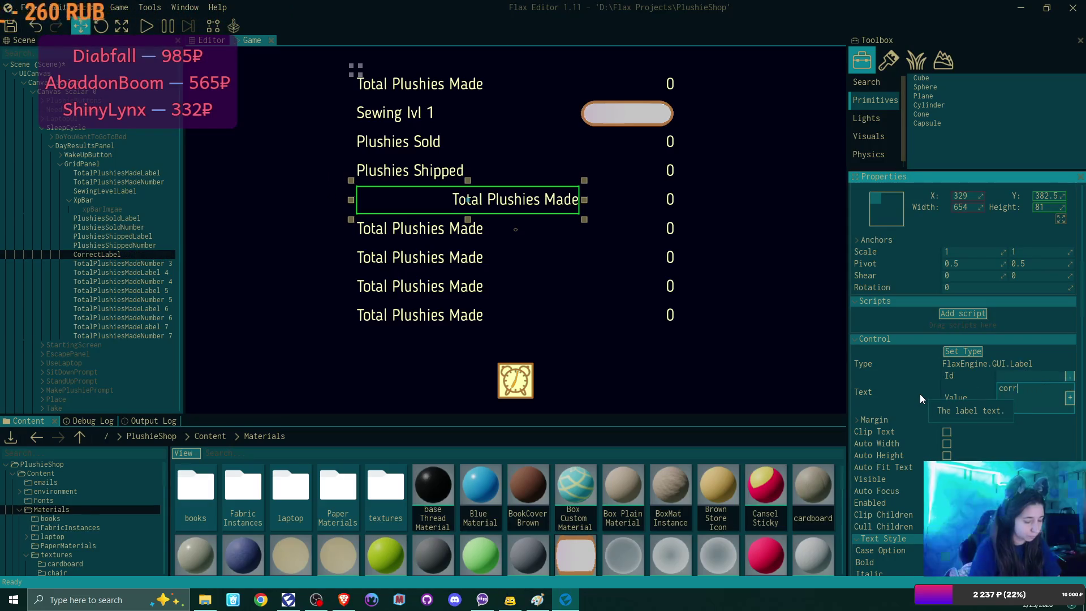
pyautogui.write('ect')
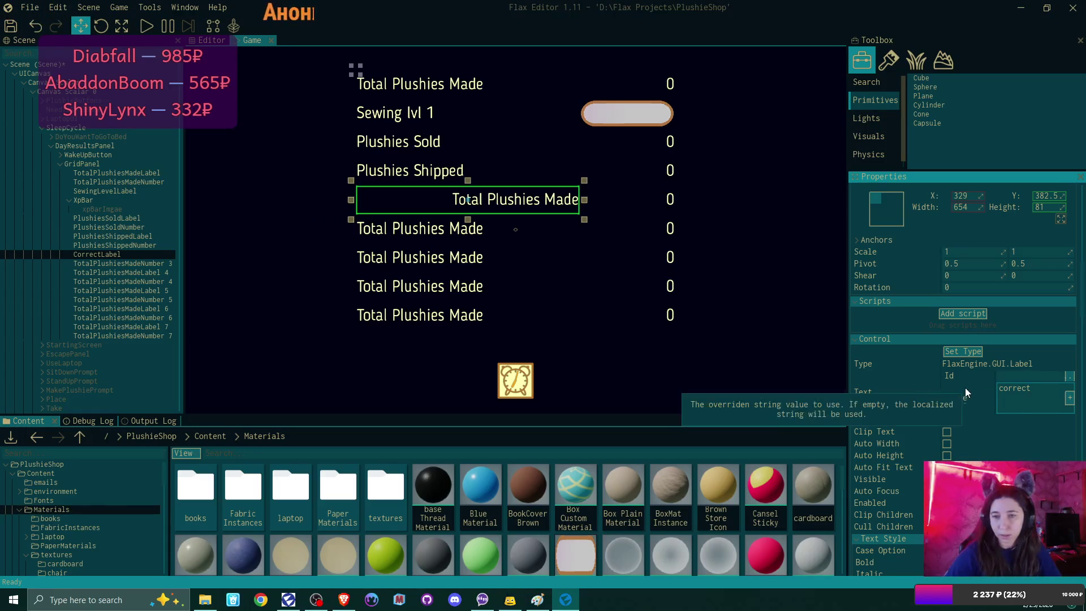
pyautogui.press('Return')
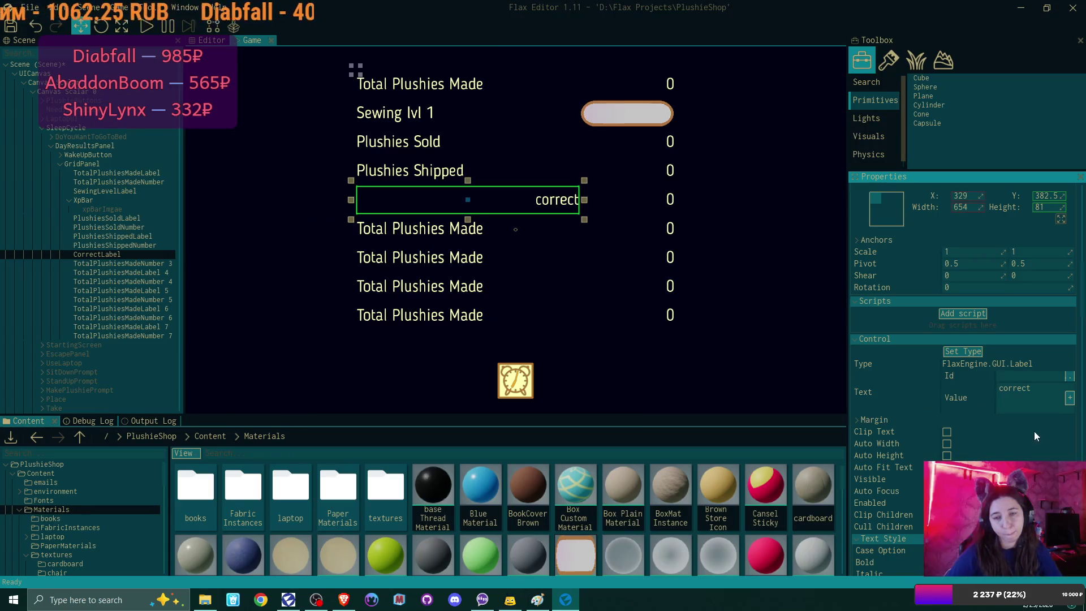
# - Set the correct label's horizontal text alignment to left
pyautogui.scroll(-5, 1043, 432)
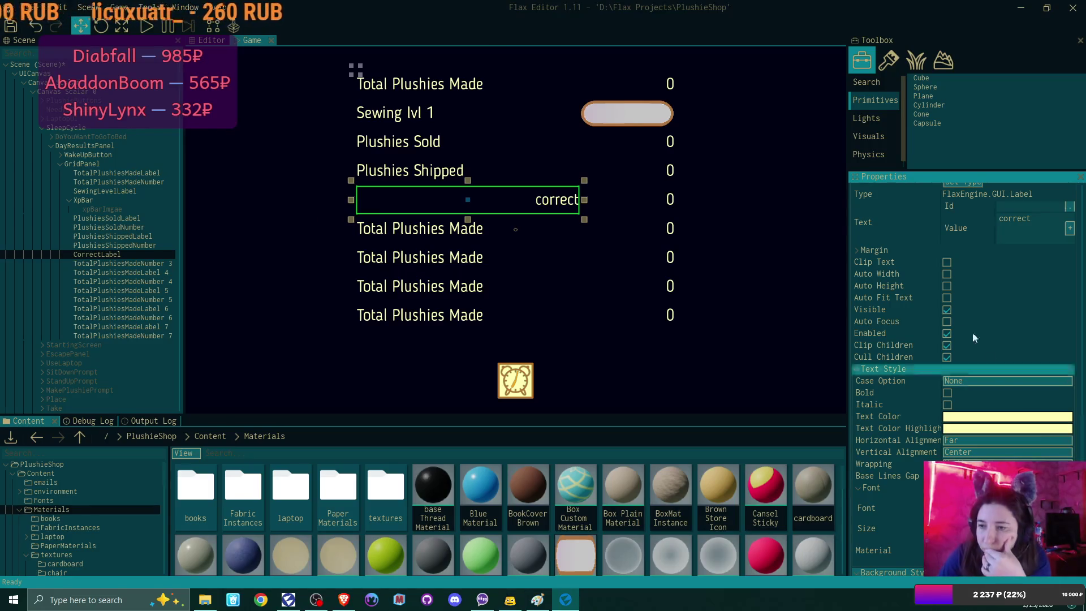
pyautogui.click(856, 249)
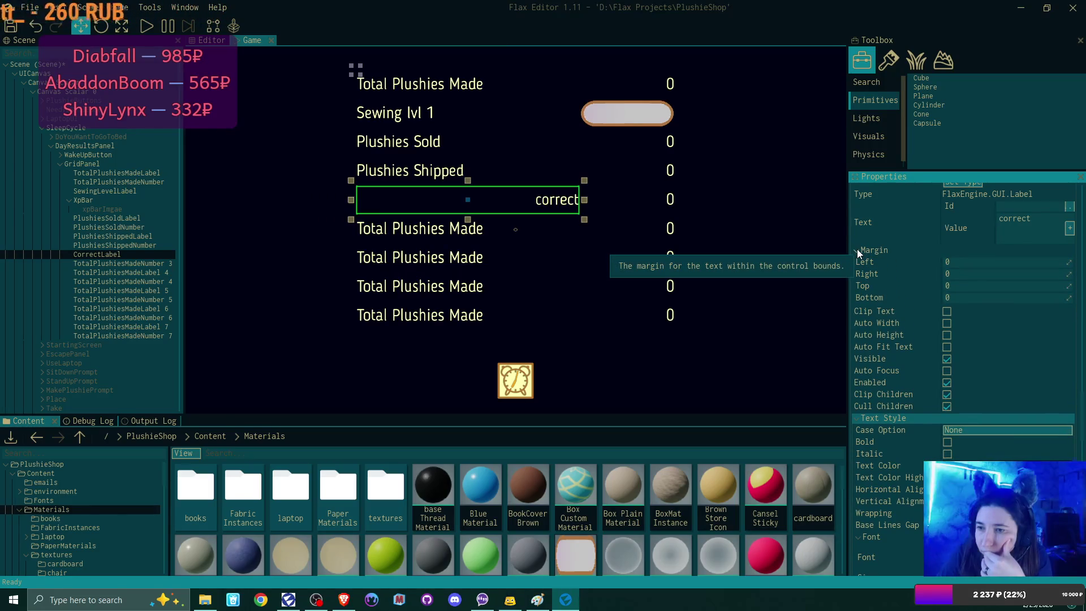
pyautogui.scroll(-5, 941, 359)
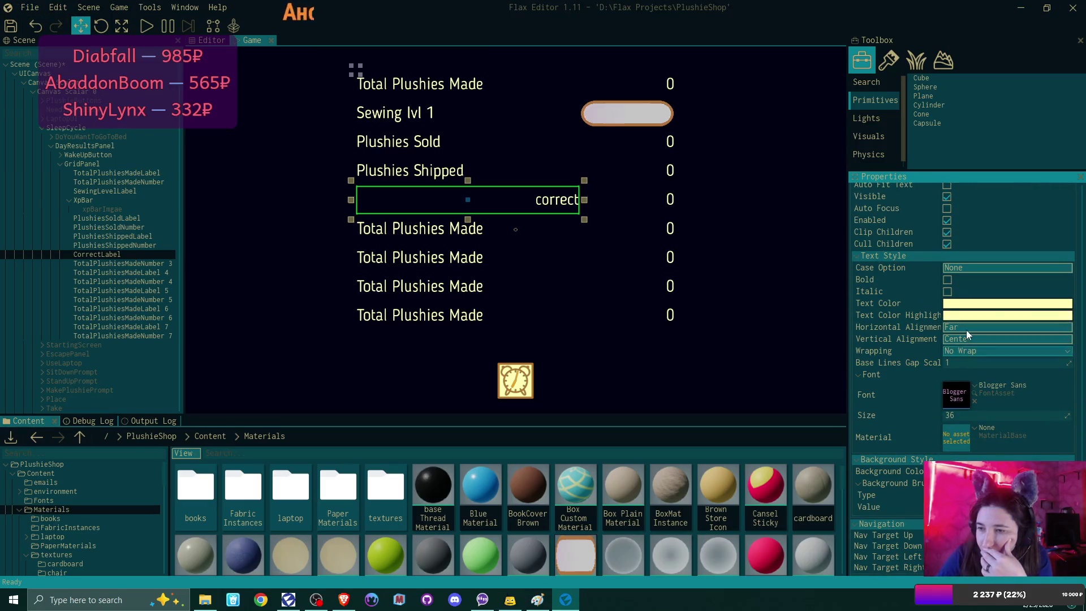
pyautogui.click(958, 327)
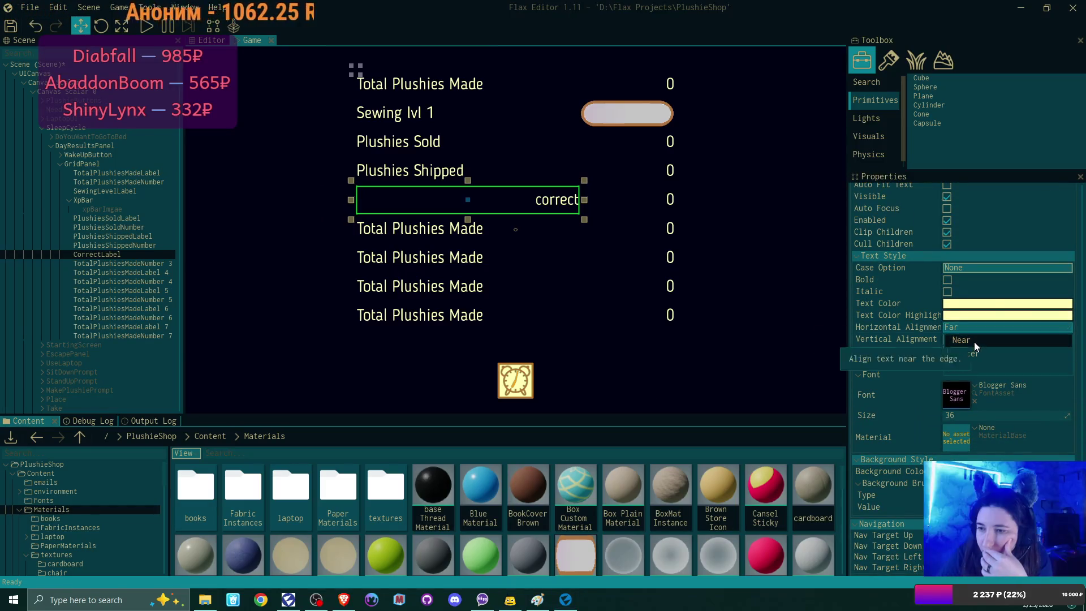
pyautogui.click(974, 342)
pyautogui.scroll(7, 997, 283)
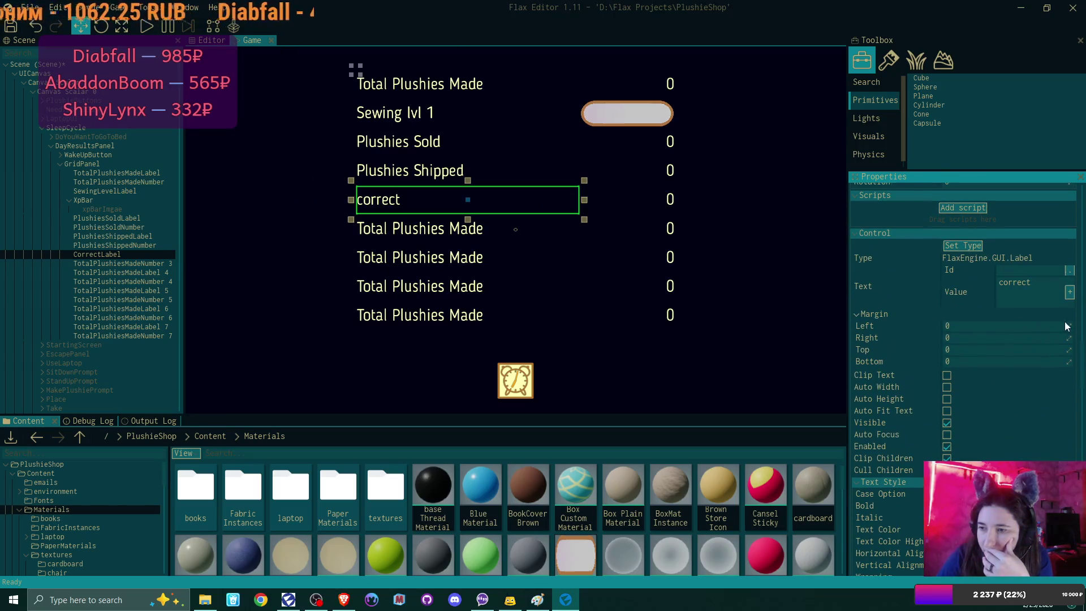
# - Give the correct label a left margin of 180
pyautogui.moveTo(1068, 325); pyautogui.dragTo(1085, 326)
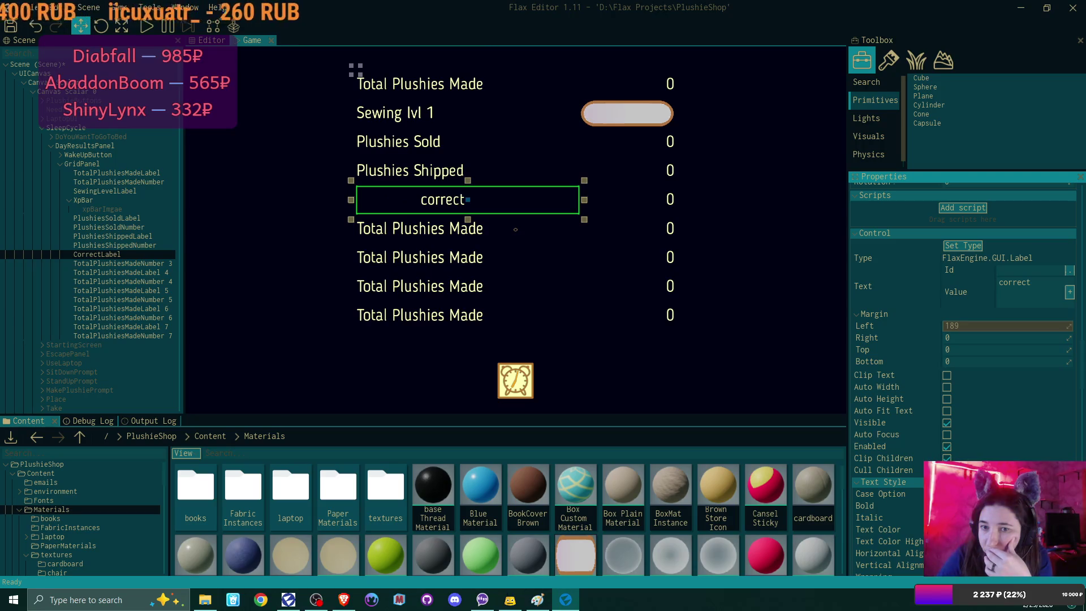
pyautogui.click(1032, 326)
pyautogui.write('15')
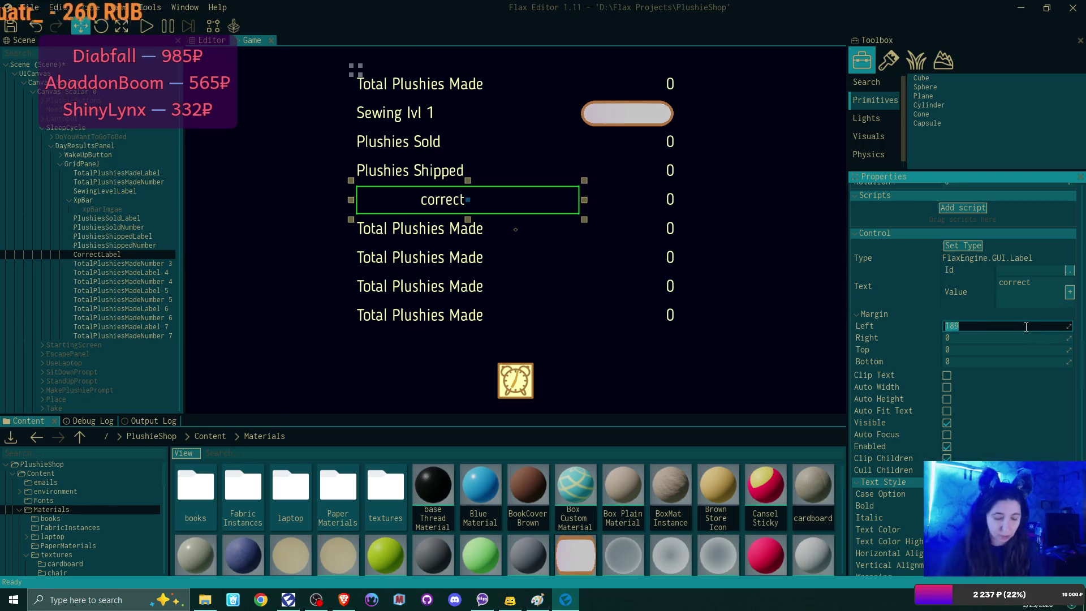
pyautogui.write('0')
pyautogui.press('Return')
pyautogui.click(1024, 326)
pyautogui.write('180')
pyautogui.press('Return')
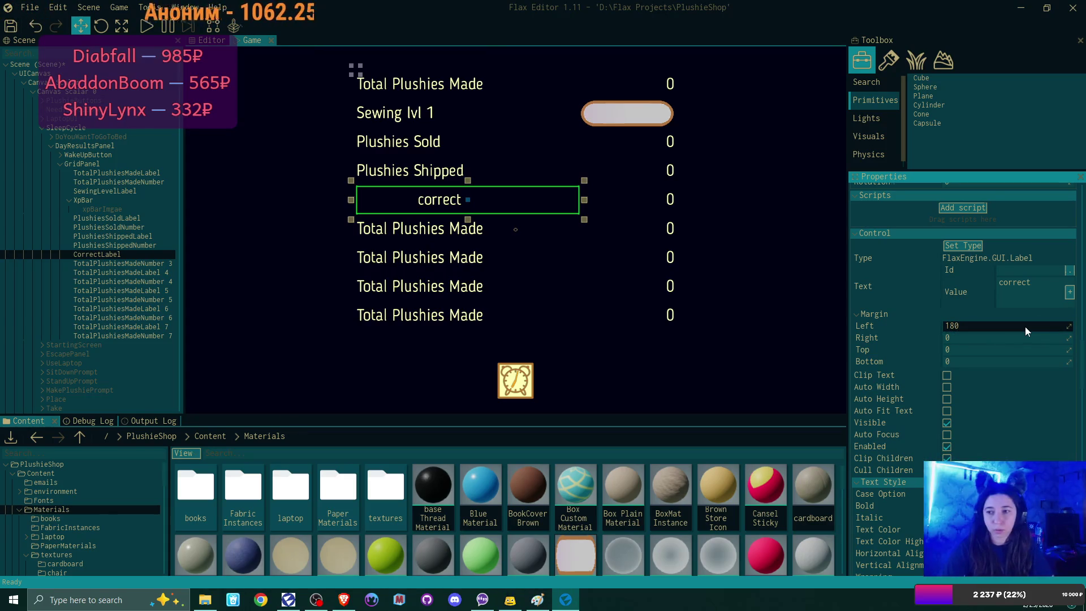
pyautogui.click(120, 263)
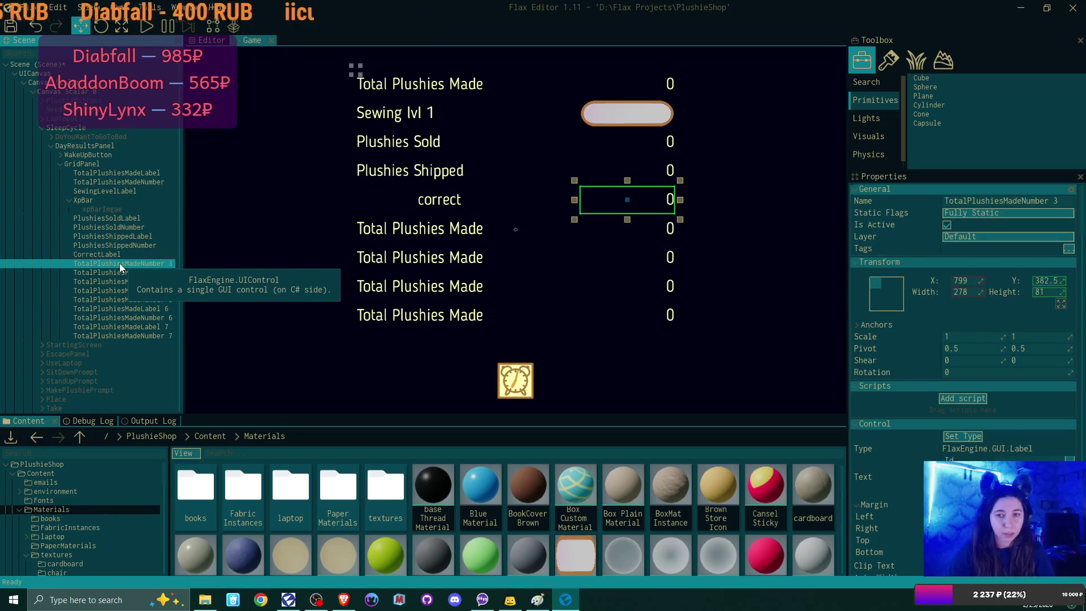
# - Rename TotalPlushiesMadeNumber 3 to CorrectNumber
pyautogui.doubleClick(115, 263)
pyautogui.press('BackSpace')
pyautogui.press('BackSpace')
pyautogui.moveTo(153, 263); pyautogui.dragTo(77, 263)
pyautogui.write('CorrectNumber')
pyautogui.press('Return')
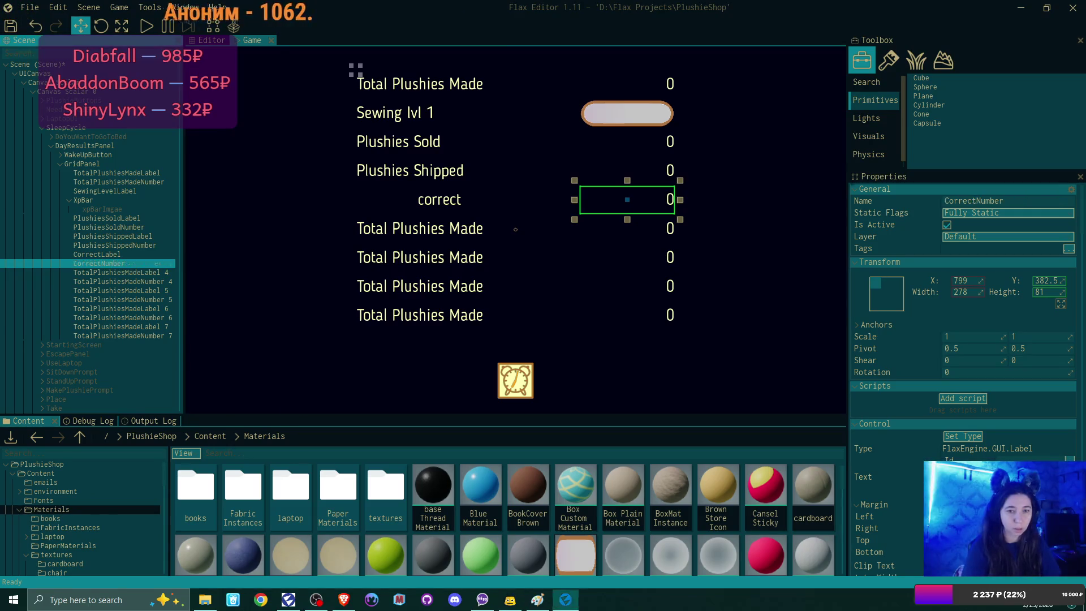
pyautogui.click(131, 272)
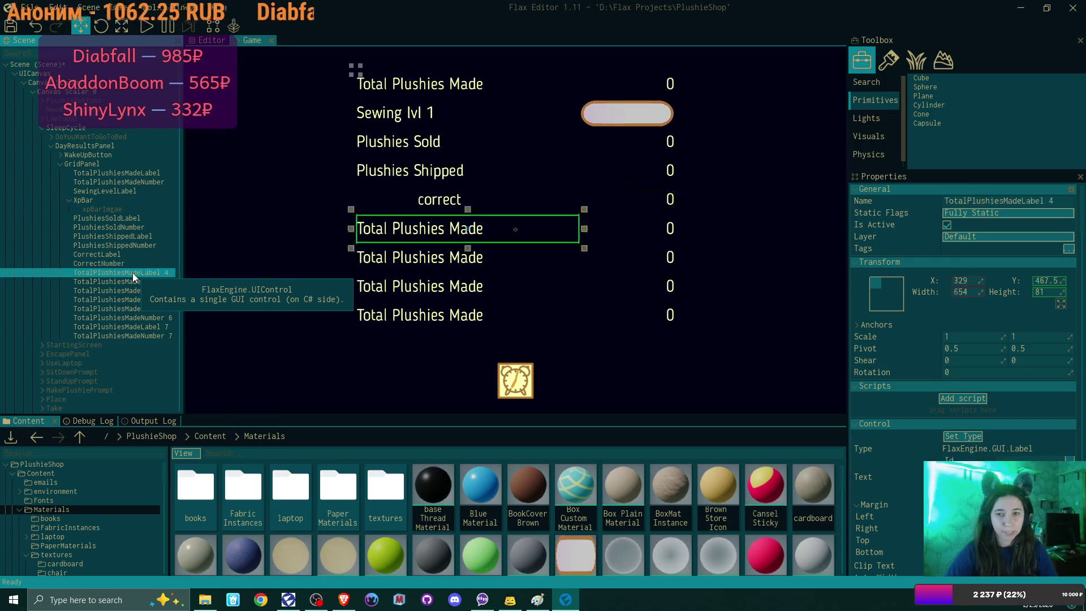
pyautogui.click(133, 273)
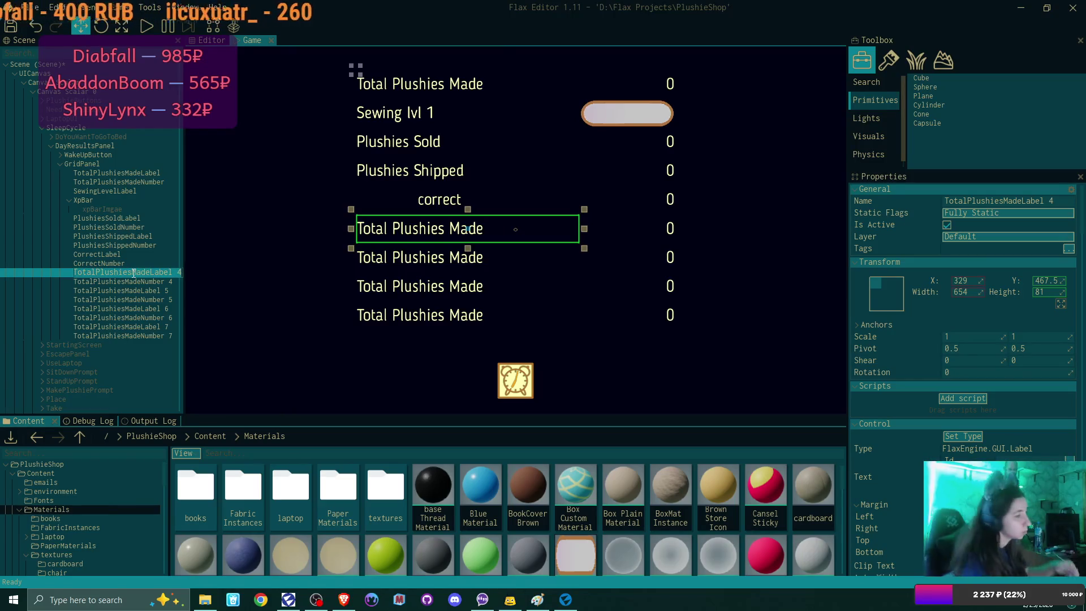
# - Rename the TotalPlushiesMadeLabel 4 object to WrongLabel
pyautogui.doubleClick(133, 272)
pyautogui.write('WrongLas')
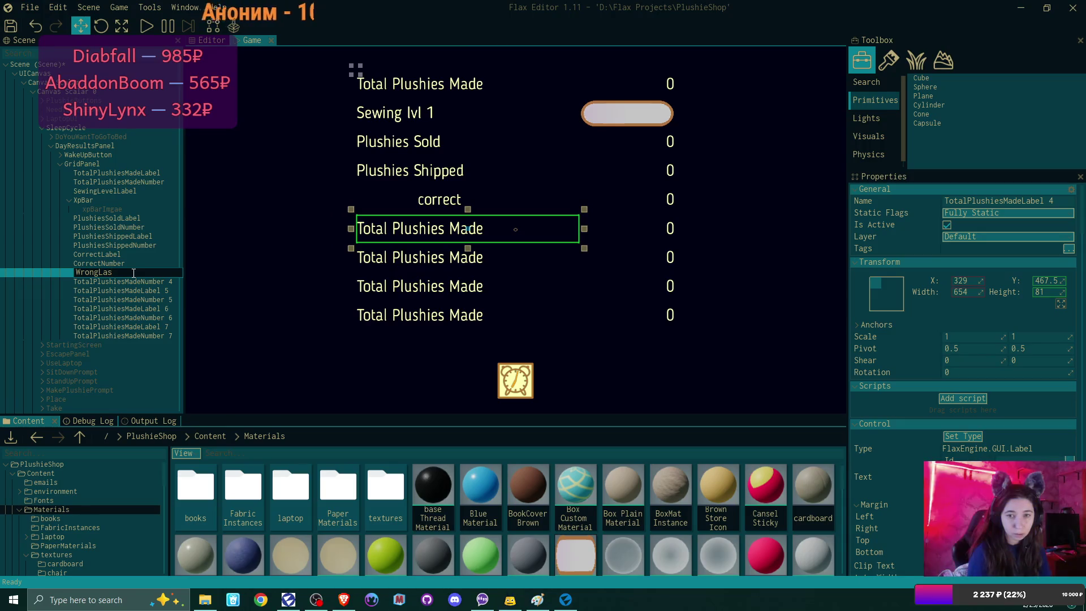
pyautogui.press('BackSpace')
pyautogui.write('bel')
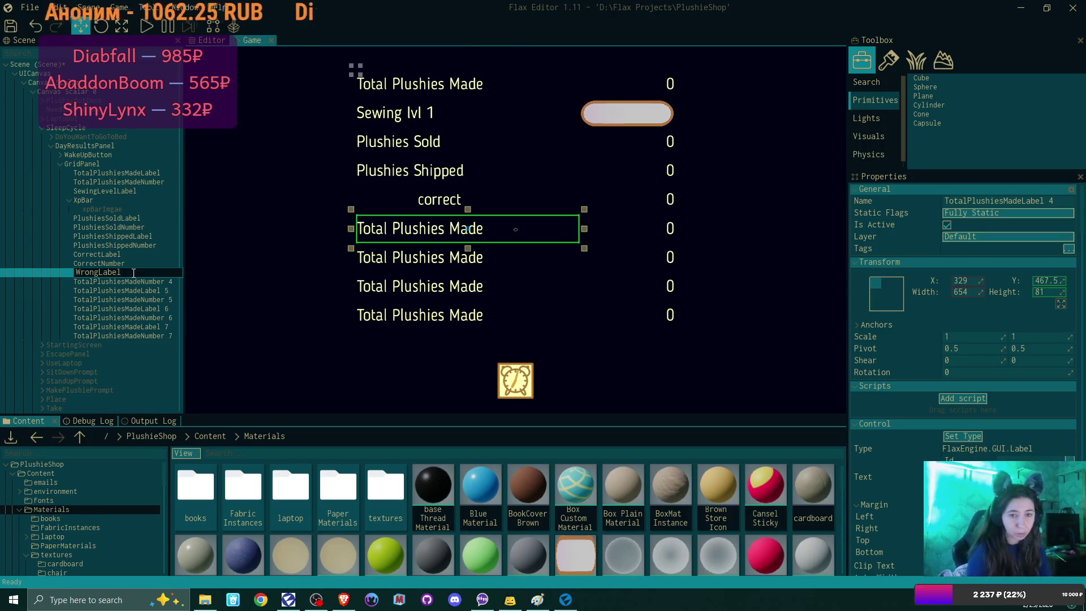
pyautogui.press('Return')
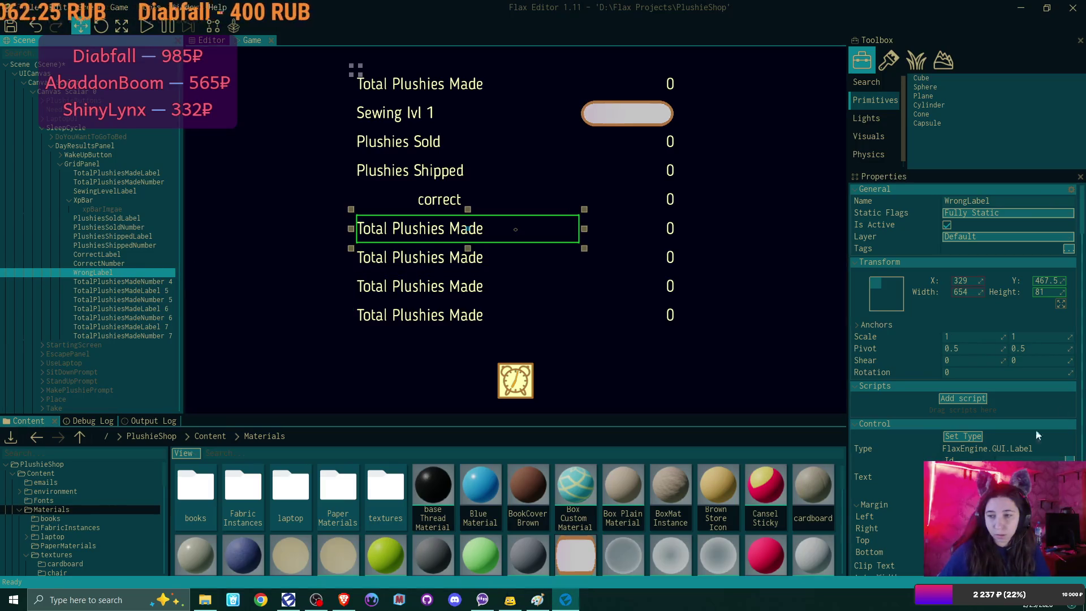
# - Set the label's text to 'wrong' and its left margin to 180
pyautogui.click(912, 485)
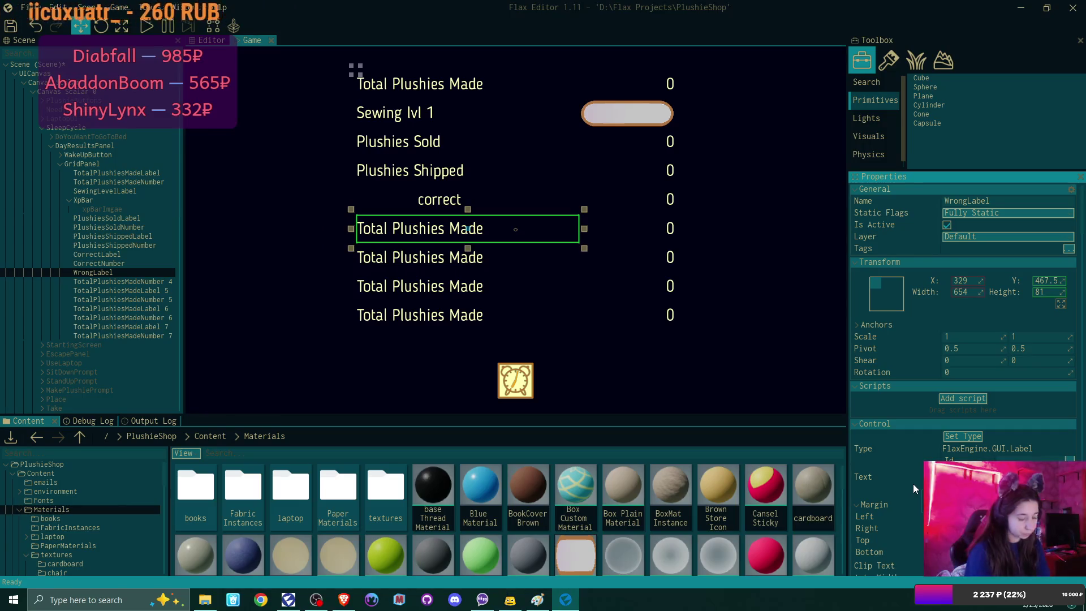
pyautogui.write('wrong')
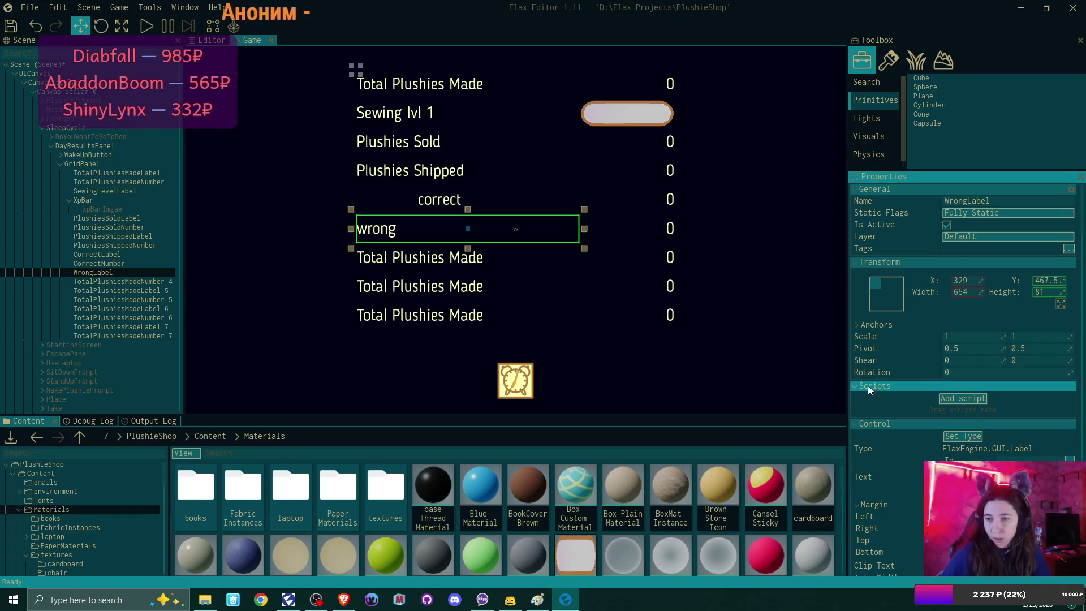
pyautogui.scroll(-3, 870, 444)
pyautogui.click(979, 435)
pyautogui.write('180')
pyautogui.press('Return')
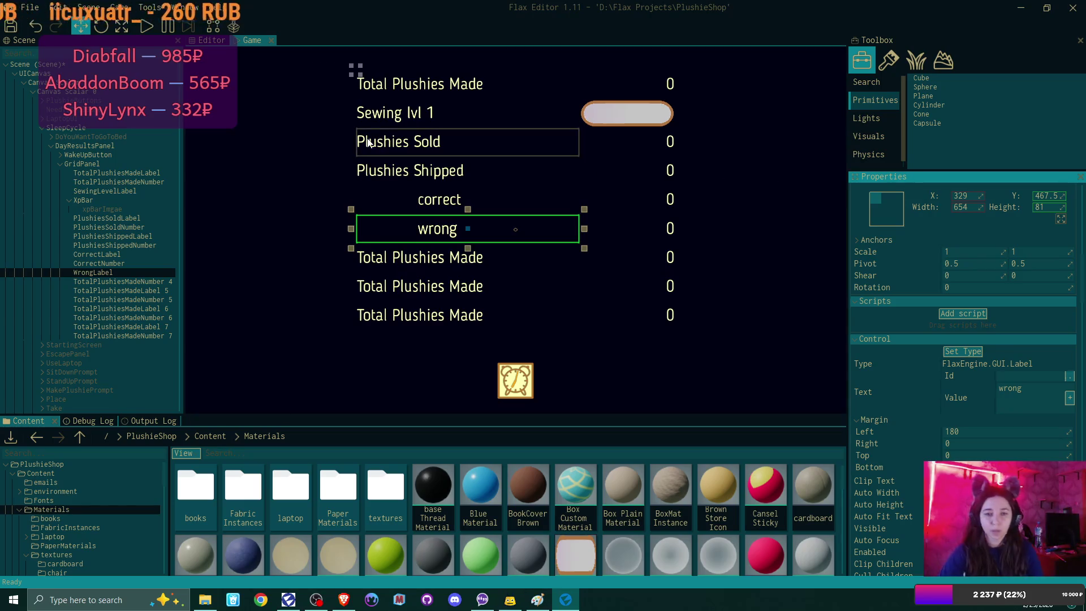
# - Rename the number beside the wrong label to WrongNumber
pyautogui.click(141, 282)
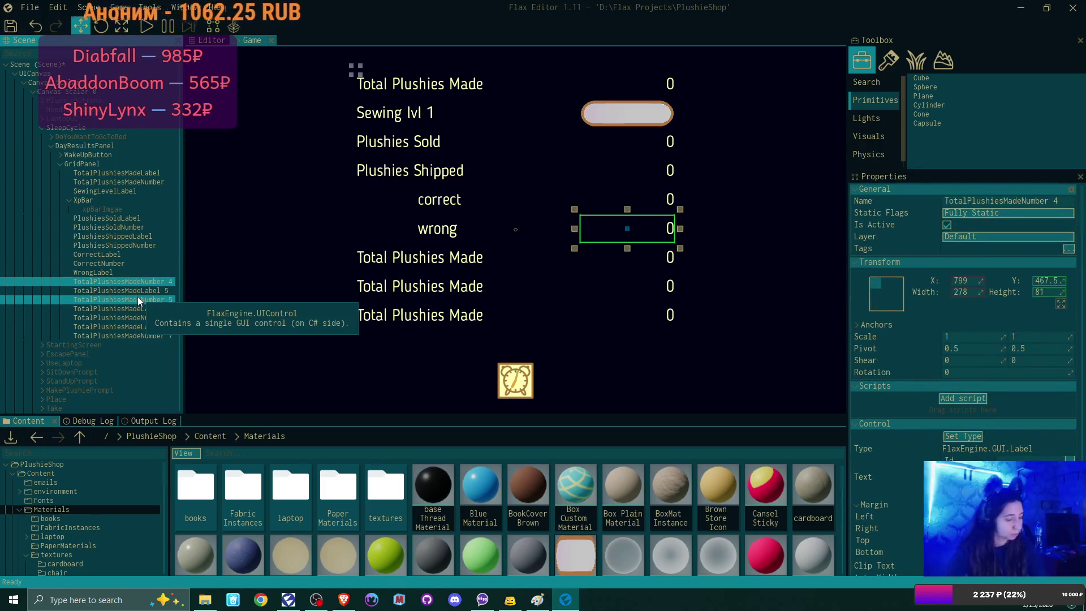
pyautogui.press('F2')
pyautogui.write('WrongNumber')
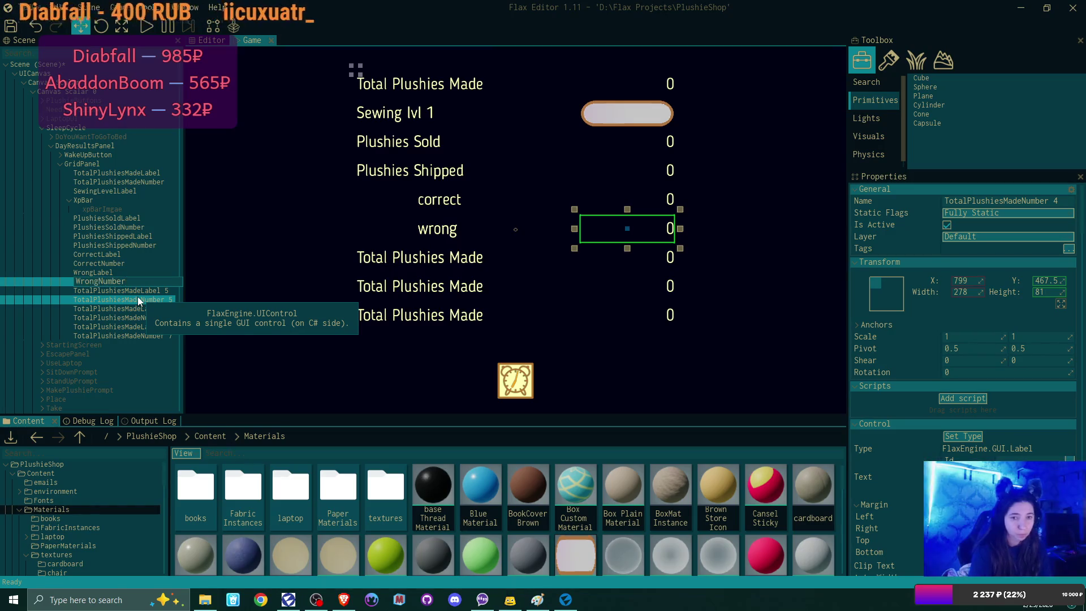
pyautogui.press('Return')
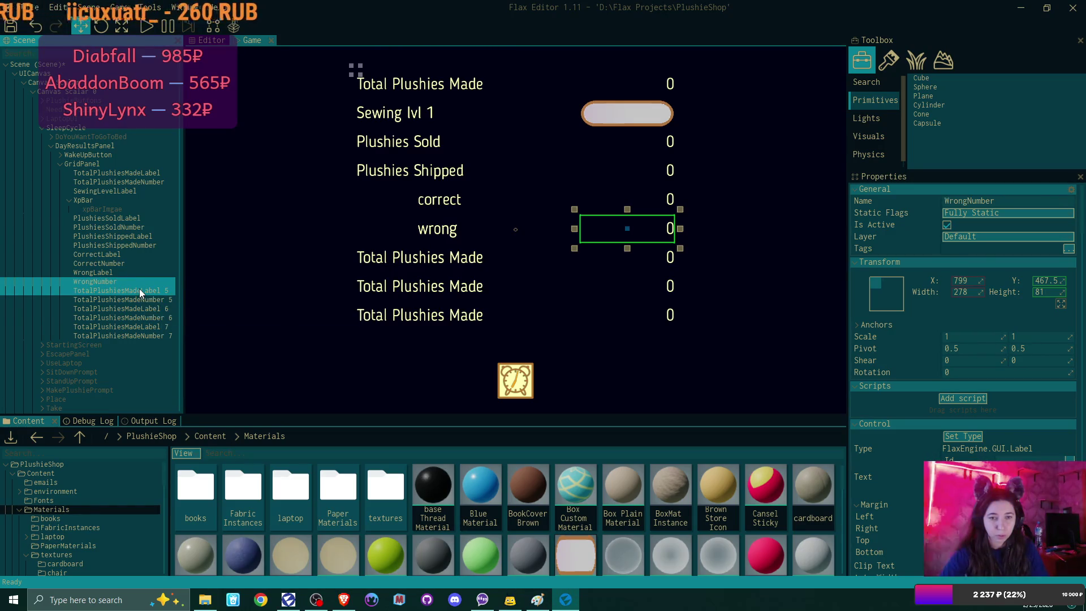
# - Begin renaming the next TotalPlushiesMadeLabel, typing 'NewIdeaslabel'
pyautogui.click(140, 290)
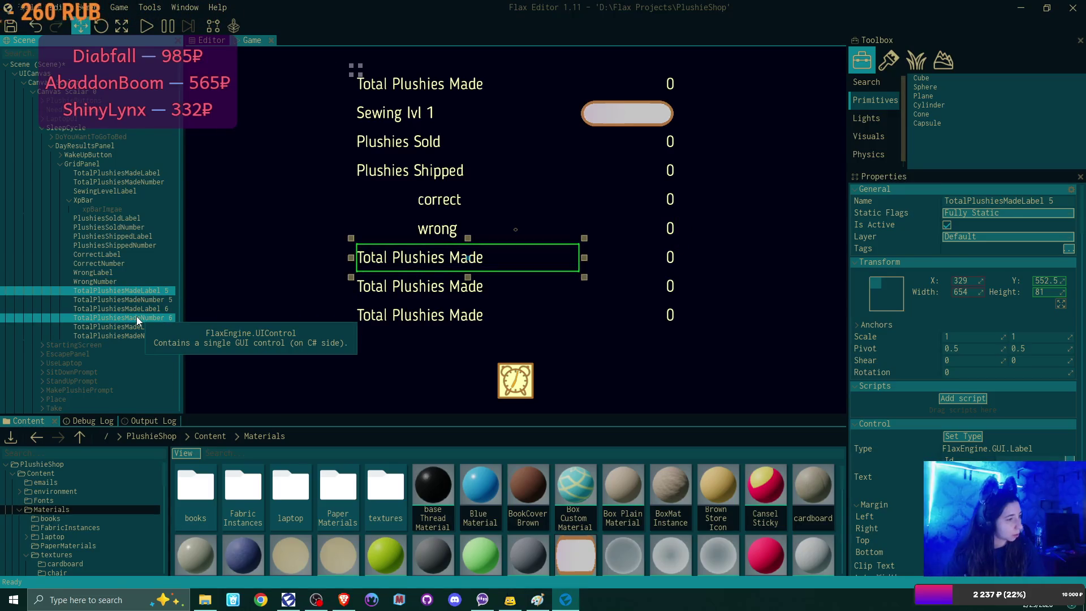
pyautogui.press('F2')
pyautogui.write('NewIdeaslabel')
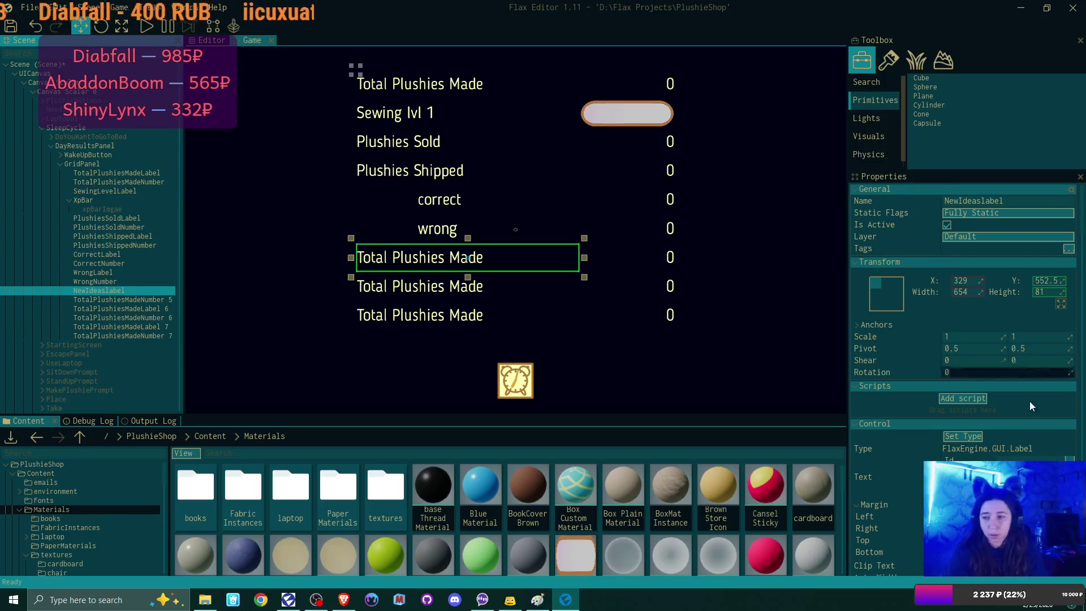
# - Change the label's displayed text to 'New Ideas'
pyautogui.click(962, 360)
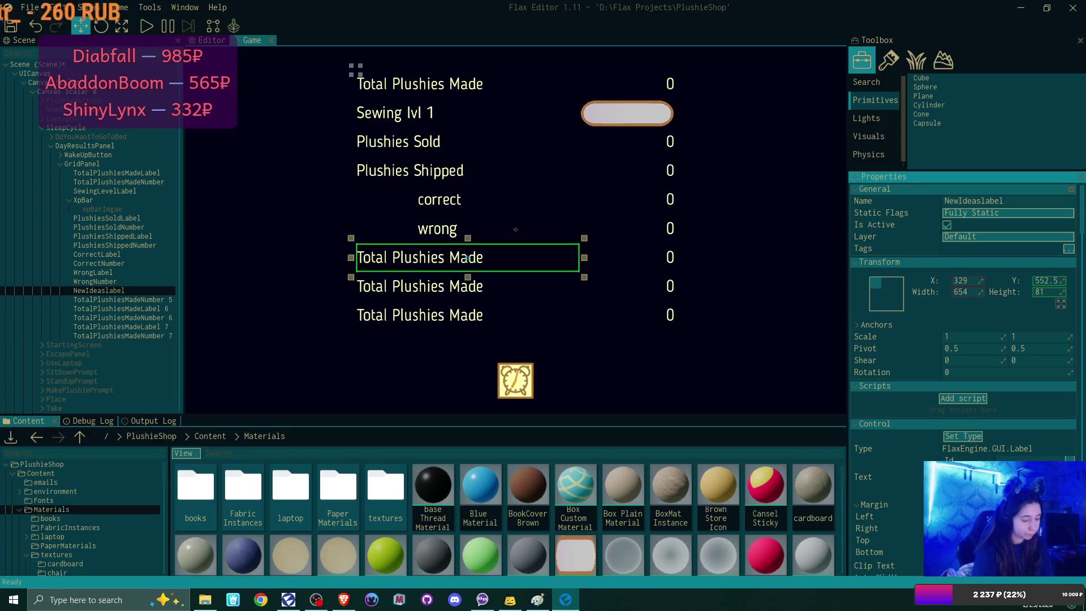
pyautogui.write('New Ideas')
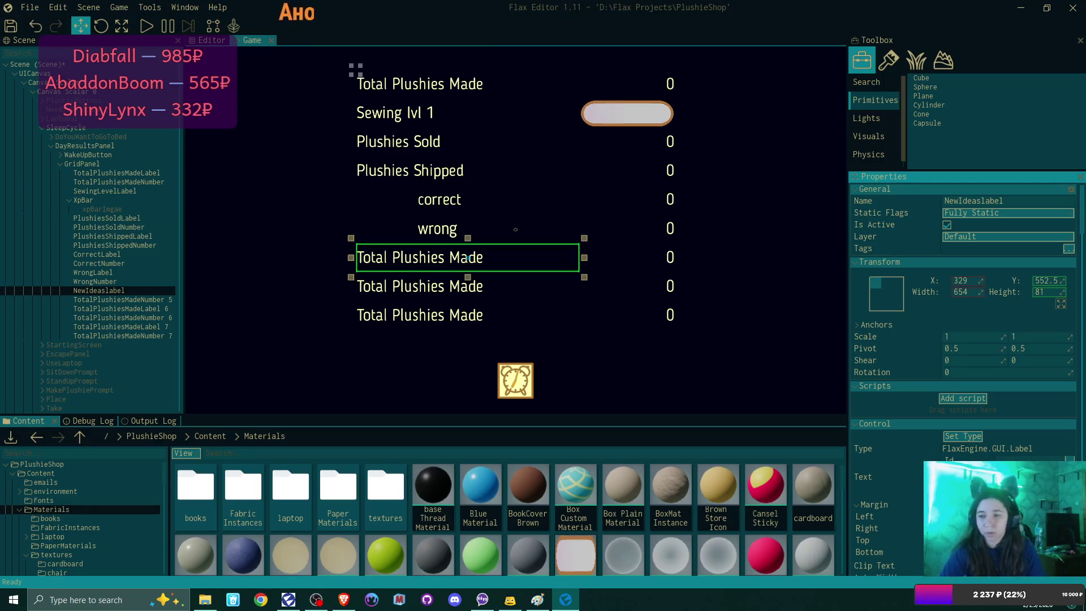
pyautogui.press('Return')
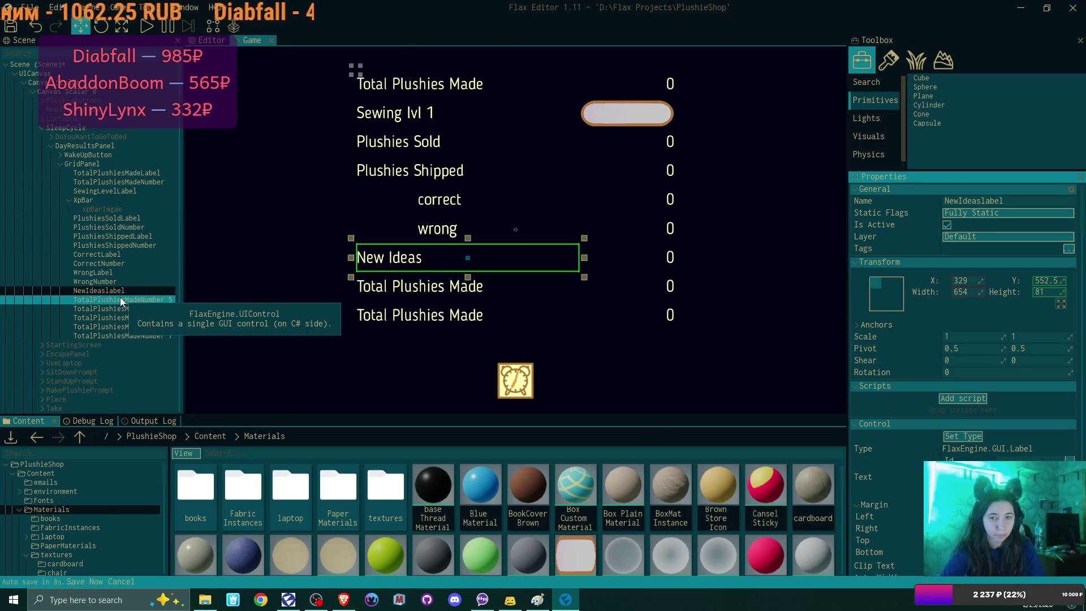
pyautogui.click(120, 274)
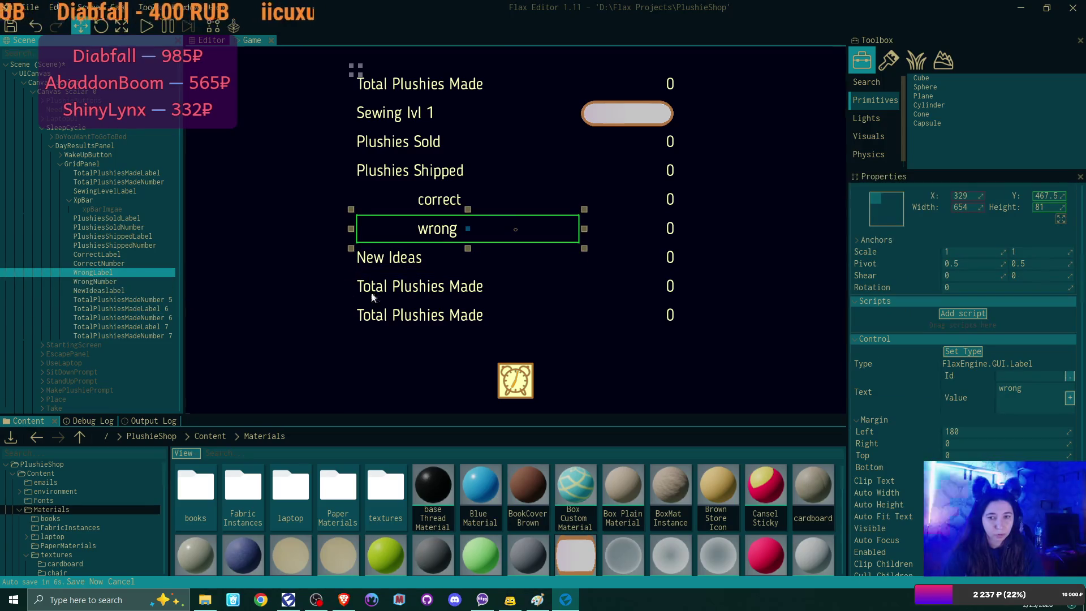
# - Replace the WrongLabel text with a capitalised 'Wrong'
pyautogui.click(1015, 393)
pyautogui.doubleClick(1014, 392)
pyautogui.write('Wrong')
# - Select the CorrectNumber object and browse its properties to edit its text value
pyautogui.click(988, 406)
pyautogui.click(127, 263)
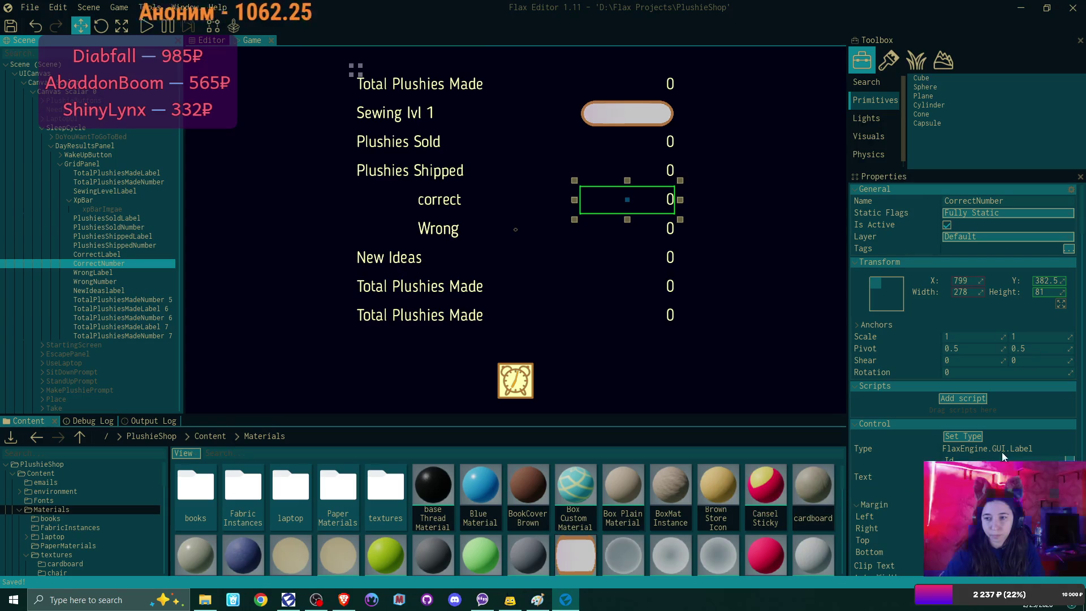
pyautogui.scroll(-5, 961, 379)
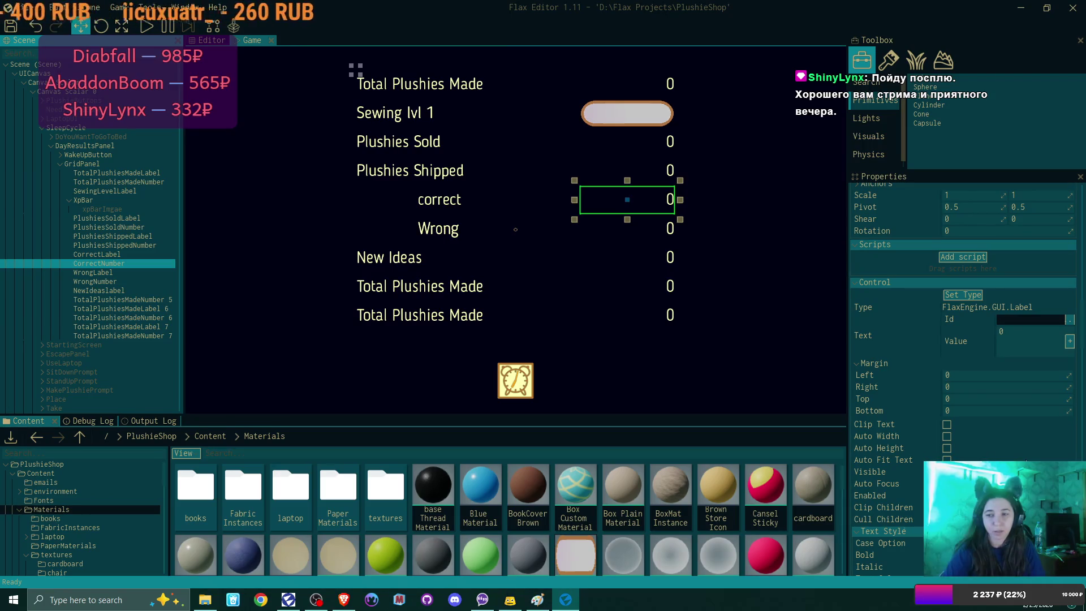
pyautogui.scroll(-5, 1025, 461)
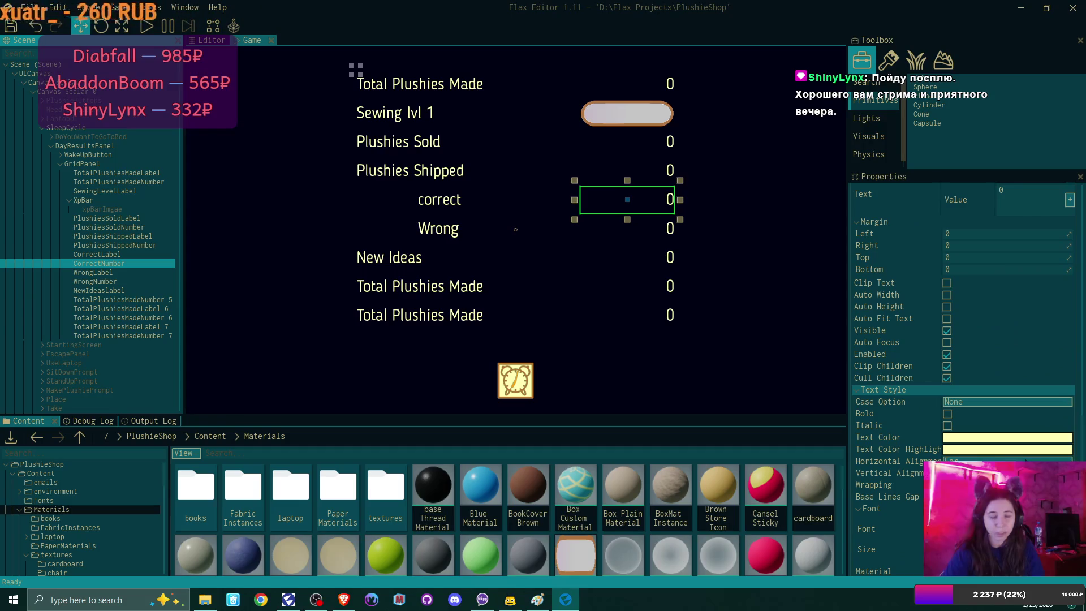
pyautogui.scroll(2, 1025, 458)
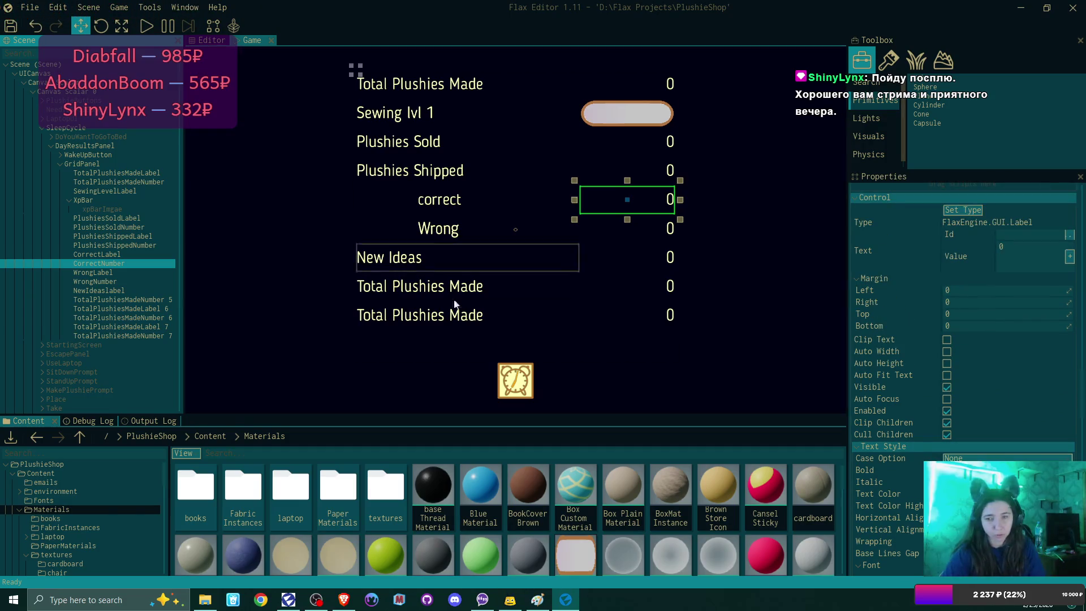
pyautogui.scroll(3, 1004, 350)
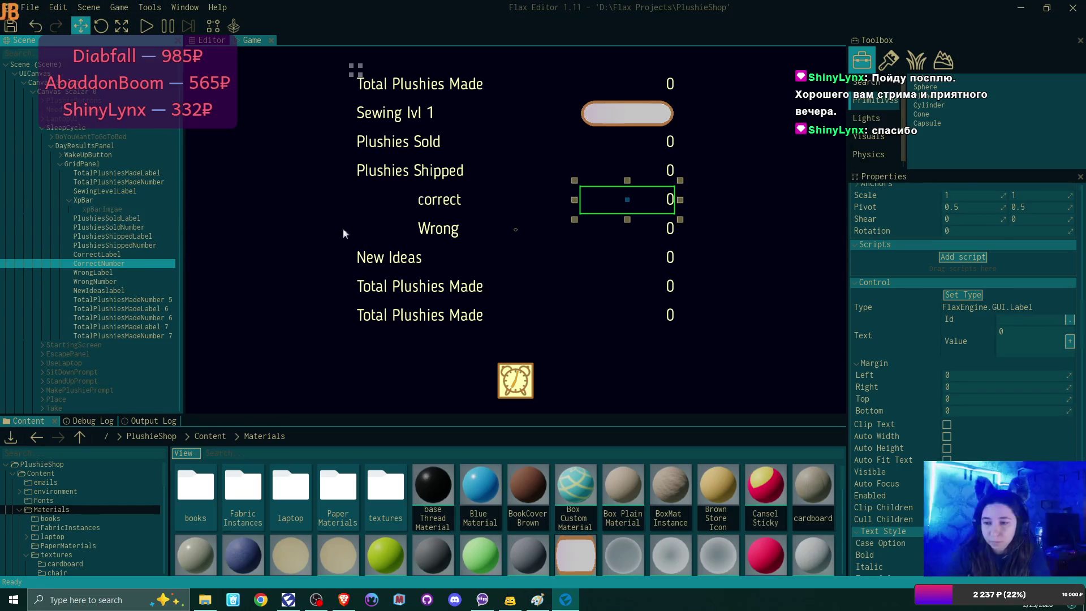
pyautogui.click(1002, 331)
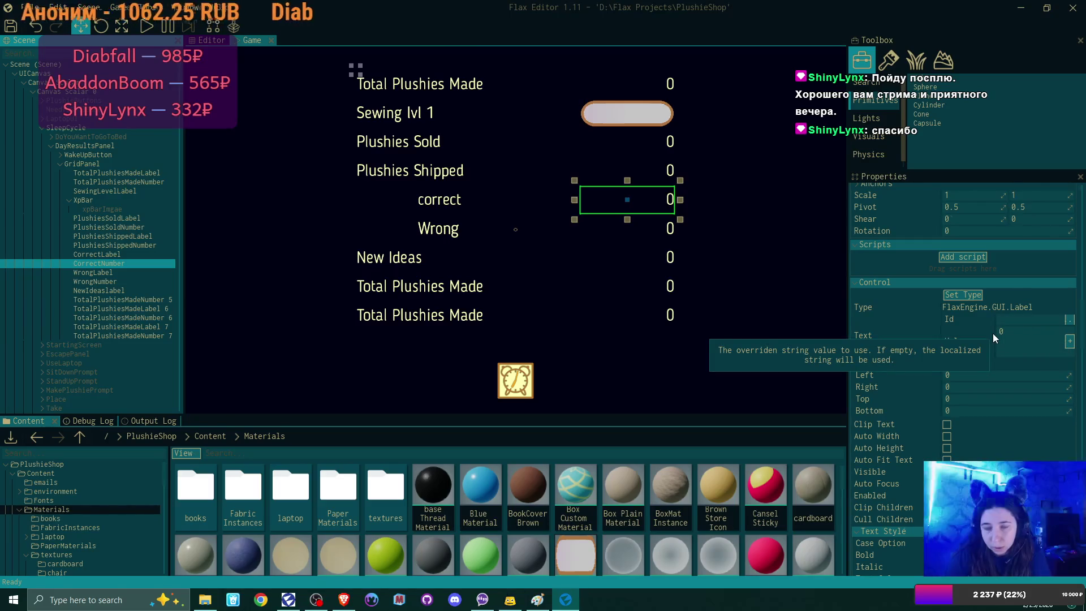
# - Confirm the capitalised 'Correct' label text, then check NewIdeaslabel's text reads 'New Ideas'
pyautogui.click(120, 252)
pyautogui.scroll(-4, 987, 458)
pyautogui.scroll(5, 987, 457)
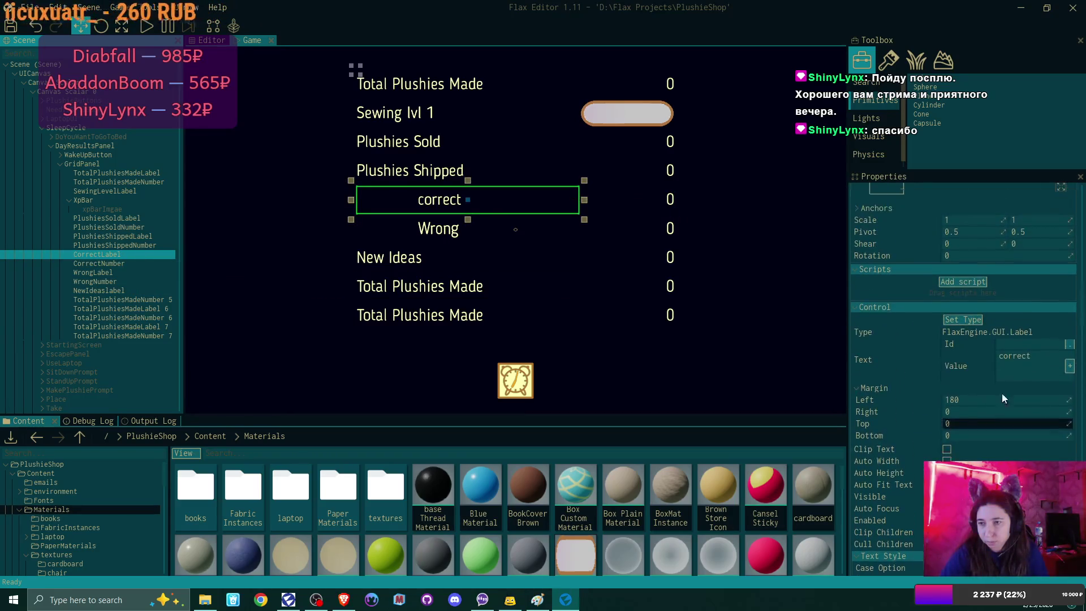
pyautogui.scroll(1, 1000, 403)
pyautogui.press('Return')
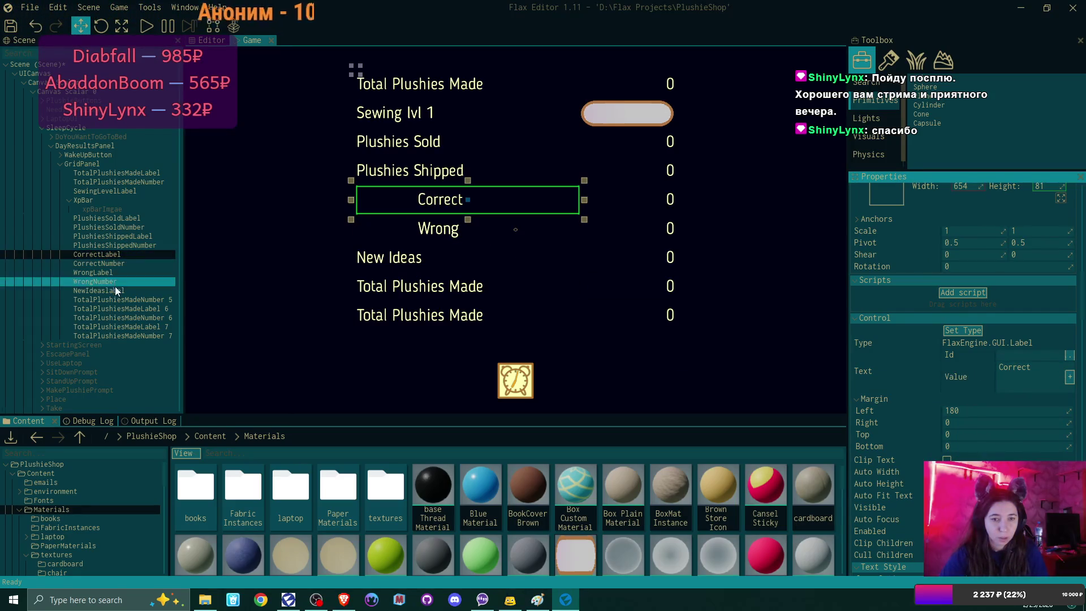
pyautogui.click(114, 290)
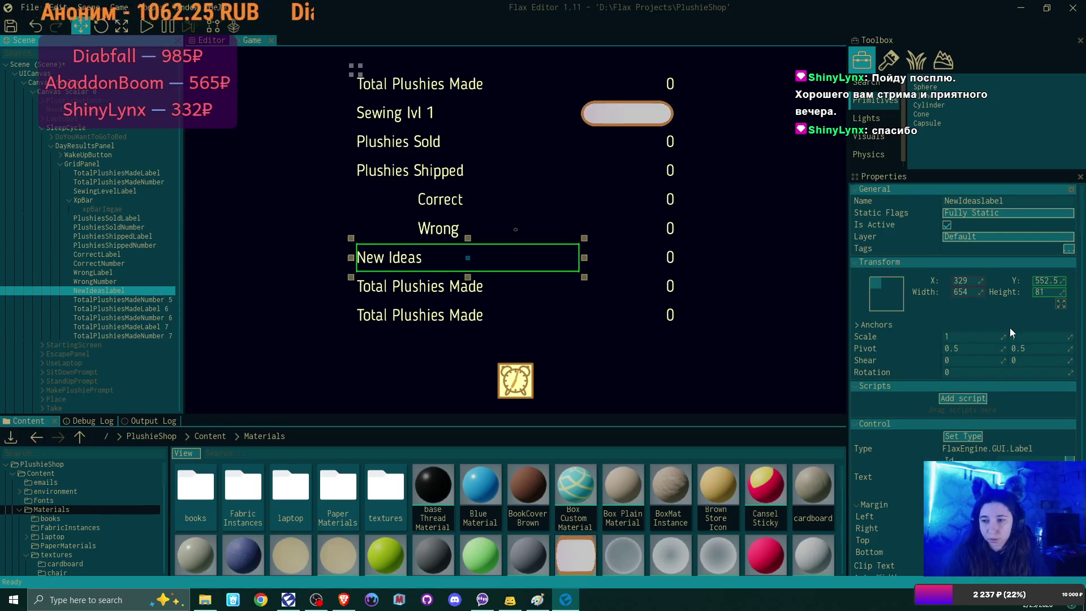
pyautogui.scroll(-5, 1010, 328)
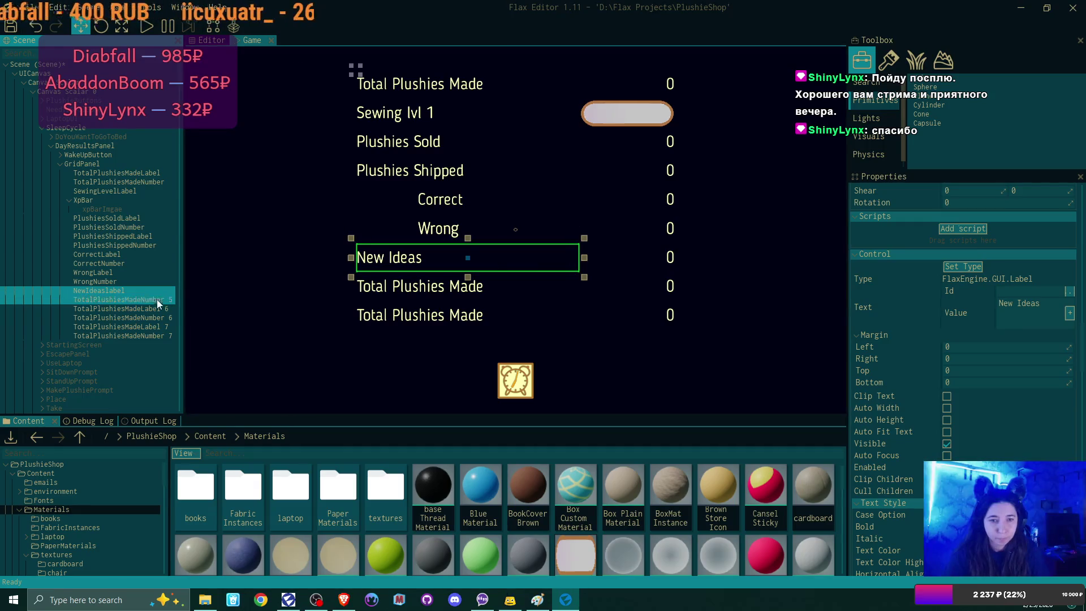
# - Rename TotalPlushiesMadeNumber 5 beside New Ideas to NewIdeasNumber
pyautogui.doubleClick(137, 298)
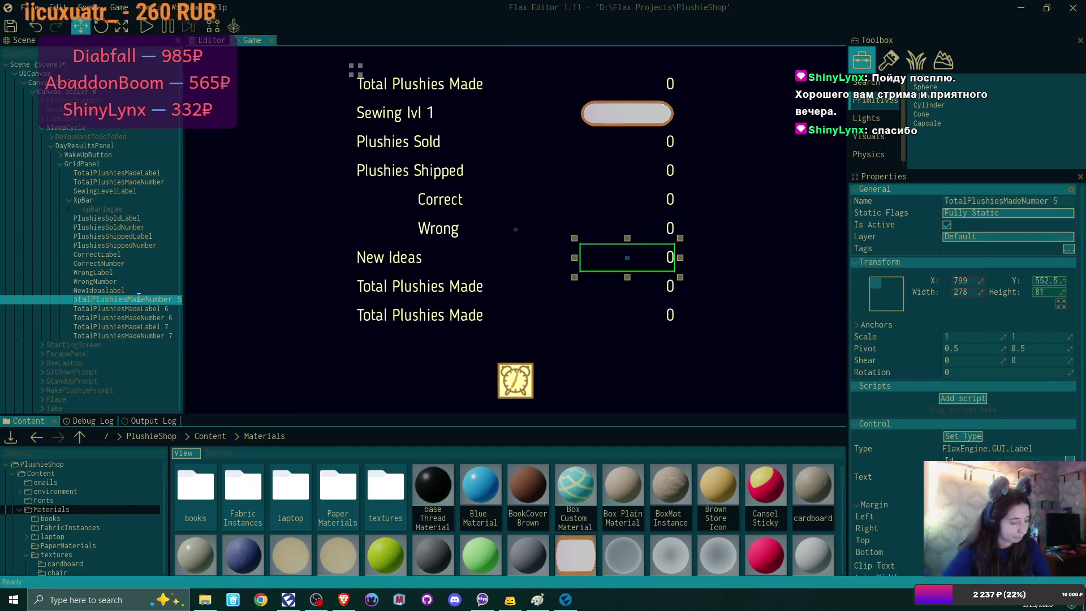
pyautogui.write('NewIdeasNumber')
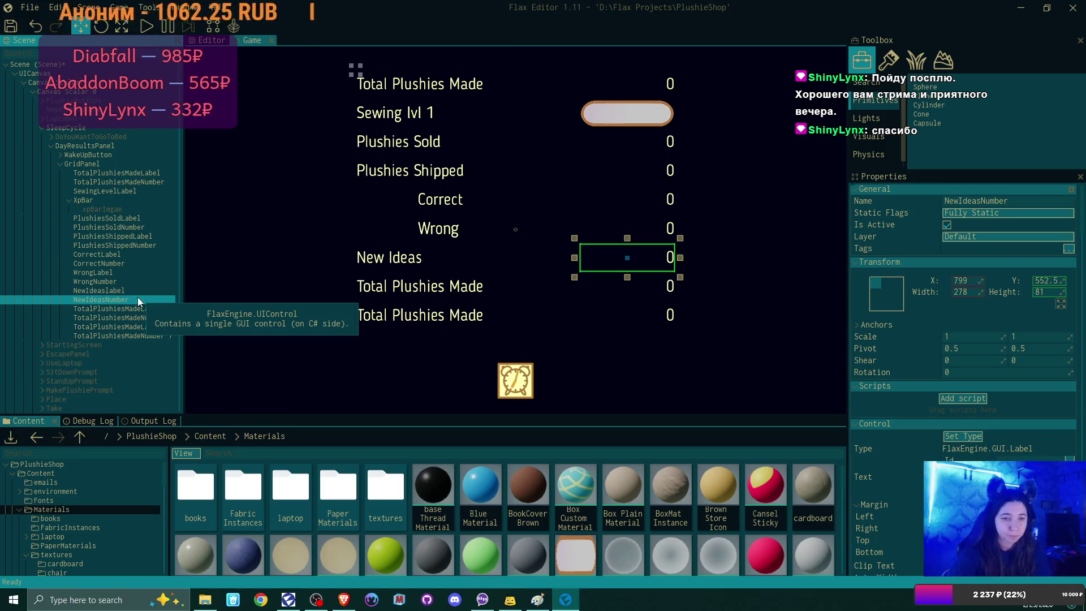
pyautogui.click(128, 311)
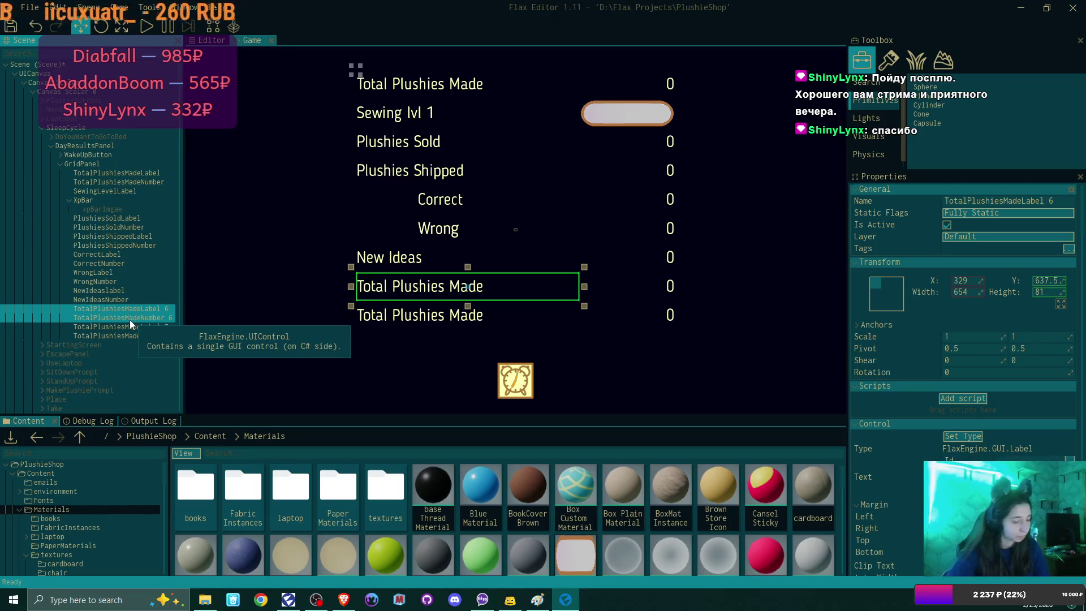
# - Rename label 6 and number 6 to MoneyEarnedLabel and MoneyEarnedNumber
pyautogui.press('F2')
pyautogui.write('Money')
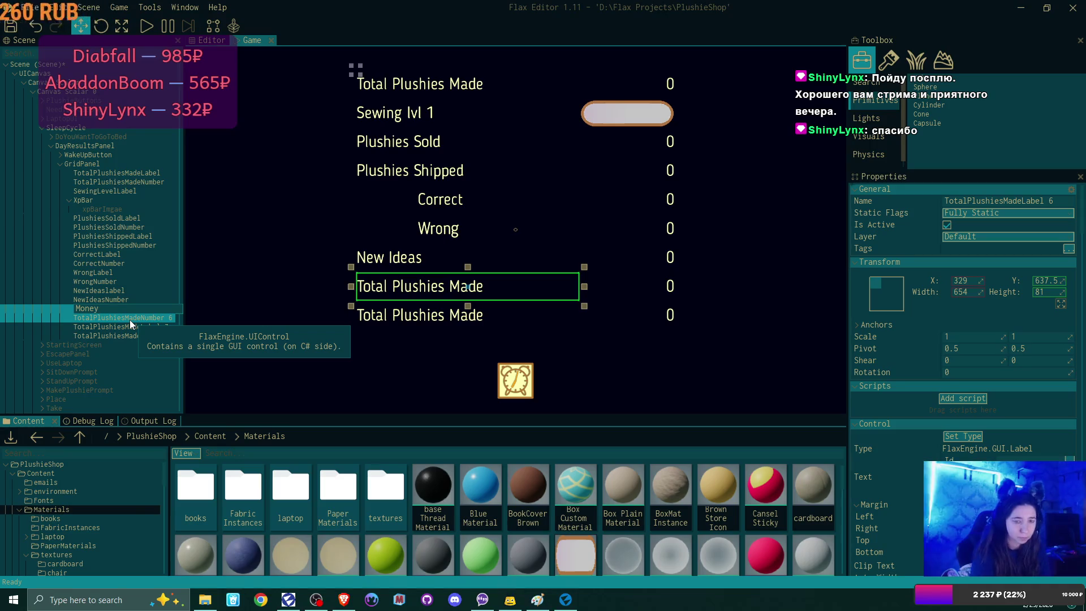
pyautogui.write('EarnedLabel')
pyautogui.press('Return')
pyautogui.click(131, 320)
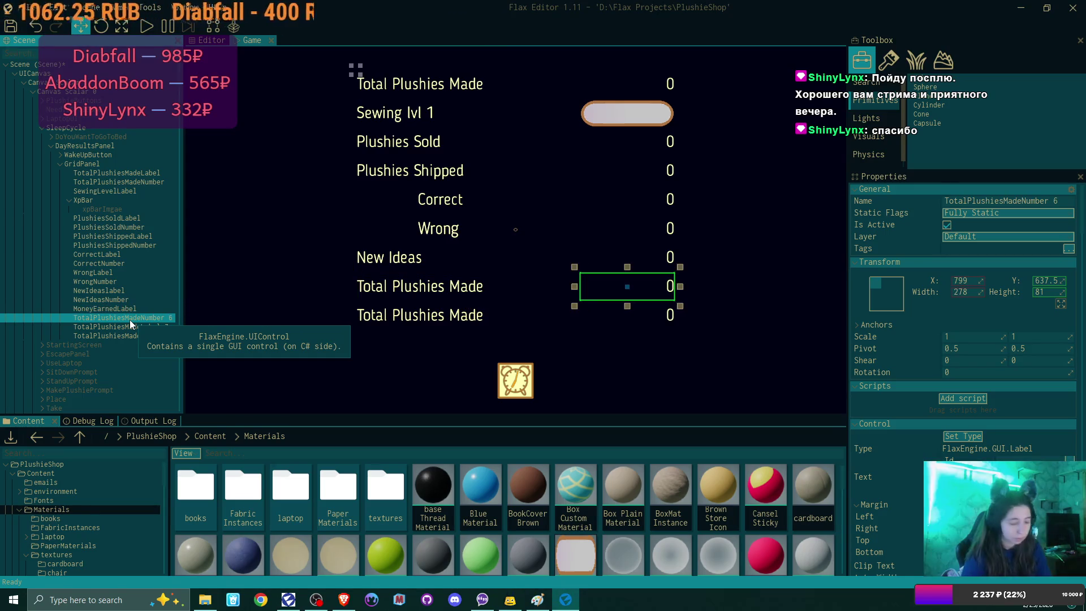
pyautogui.press('F2')
pyautogui.write('MoneyEarned')
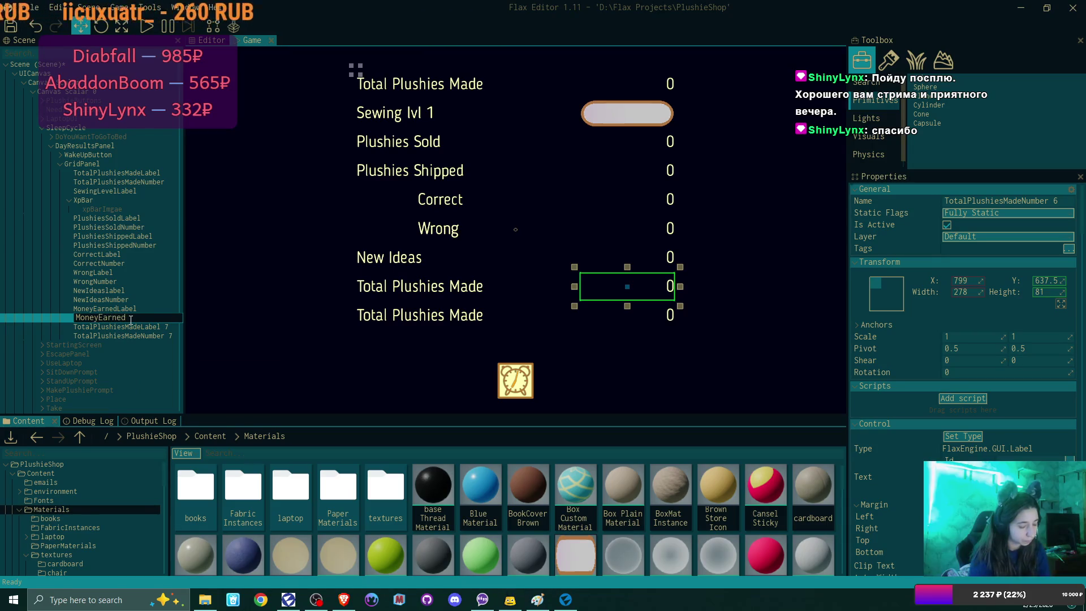
pyautogui.write('Number')
pyautogui.press('Return')
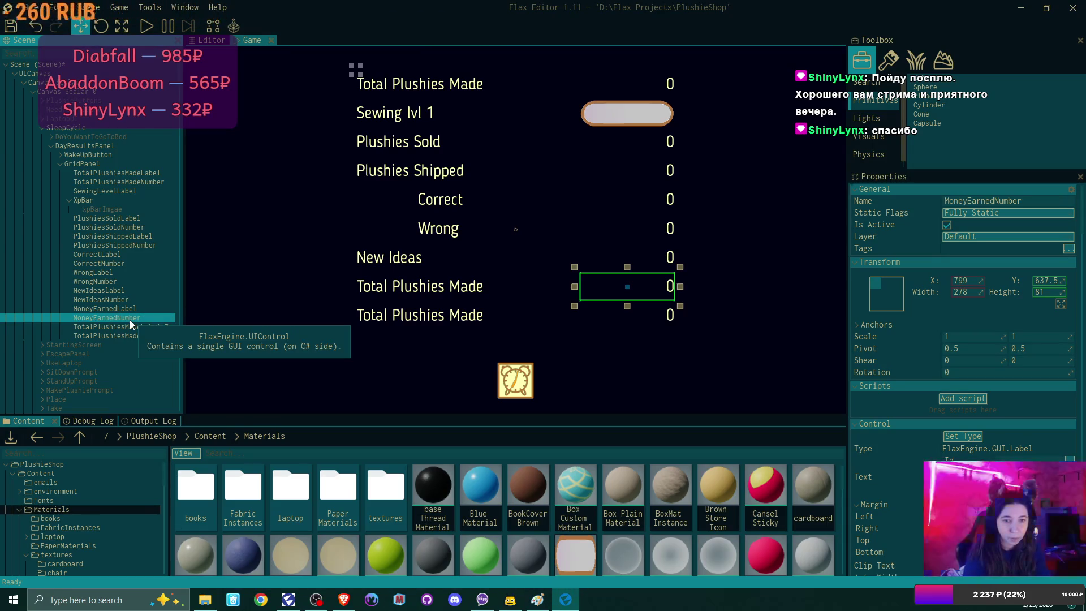
# - Apply 'Money Earned' as the MoneyEarnedLabel's displayed text
pyautogui.press('Down')
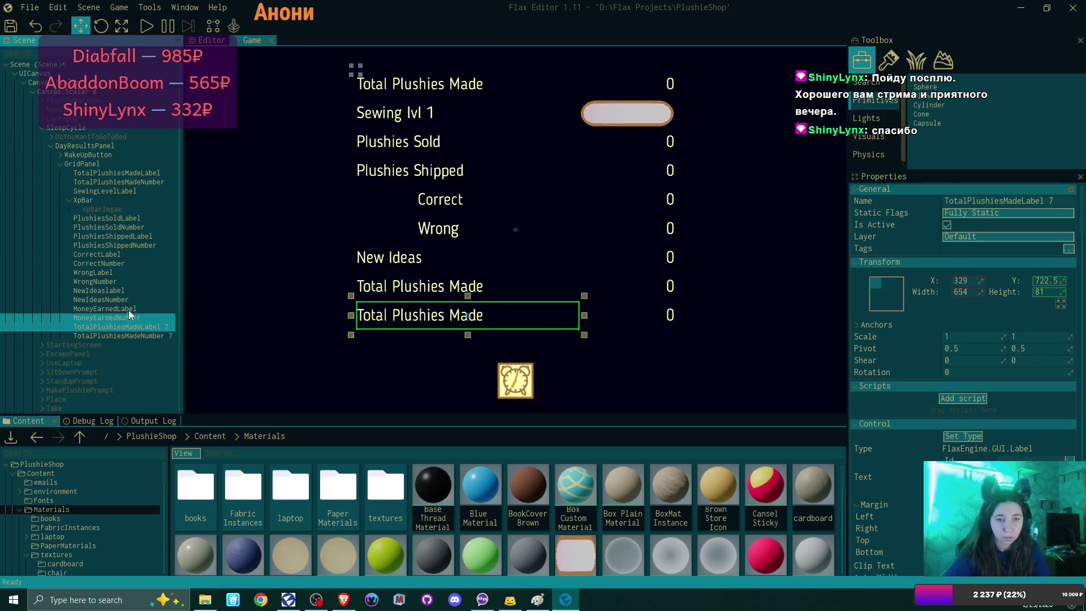
pyautogui.click(128, 309)
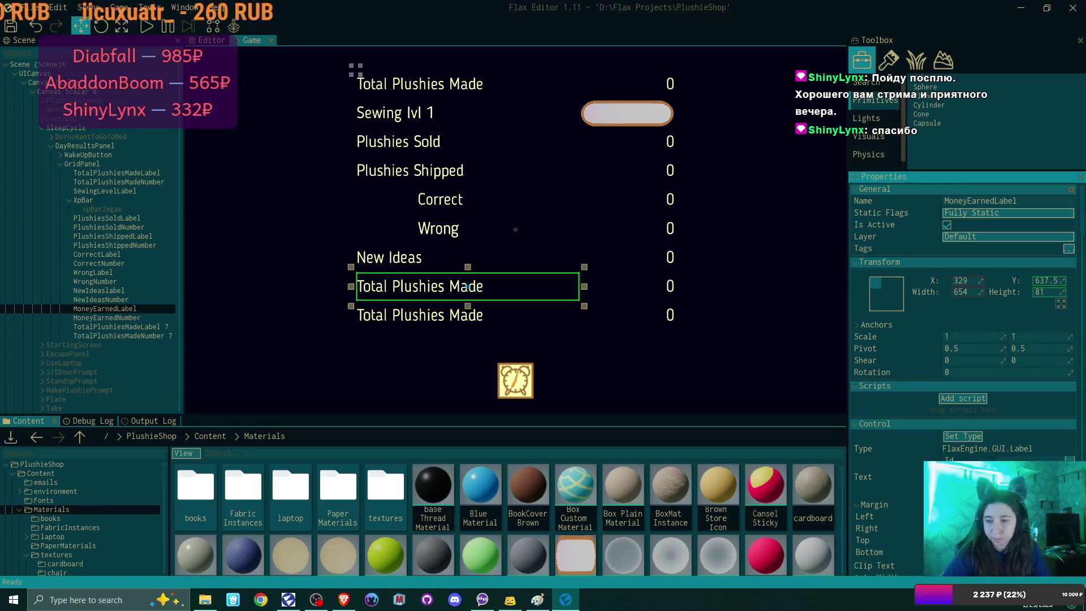
pyautogui.press('Return')
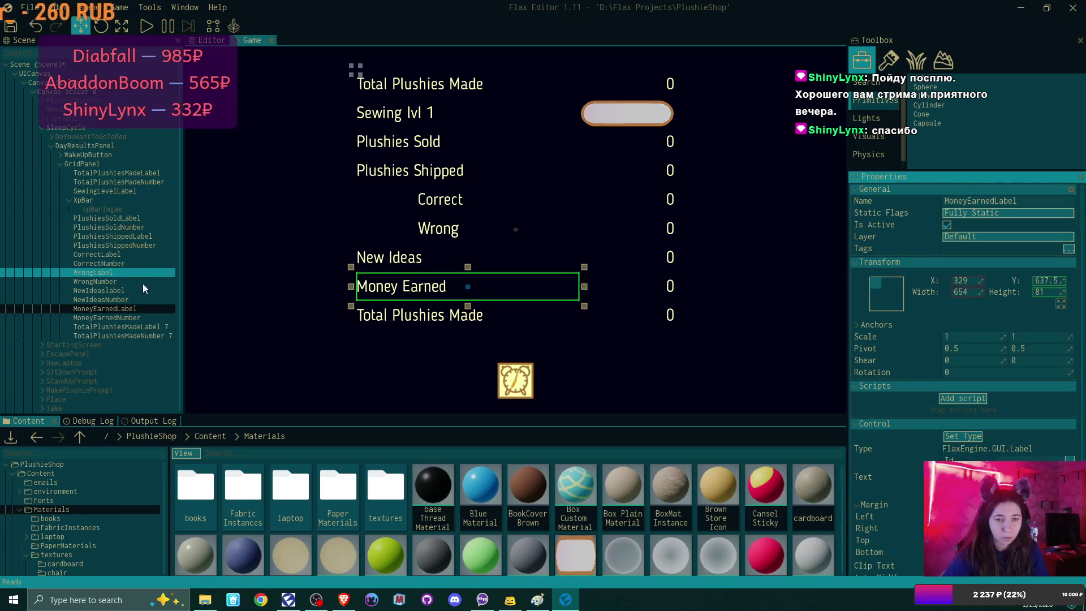
pyautogui.click(130, 318)
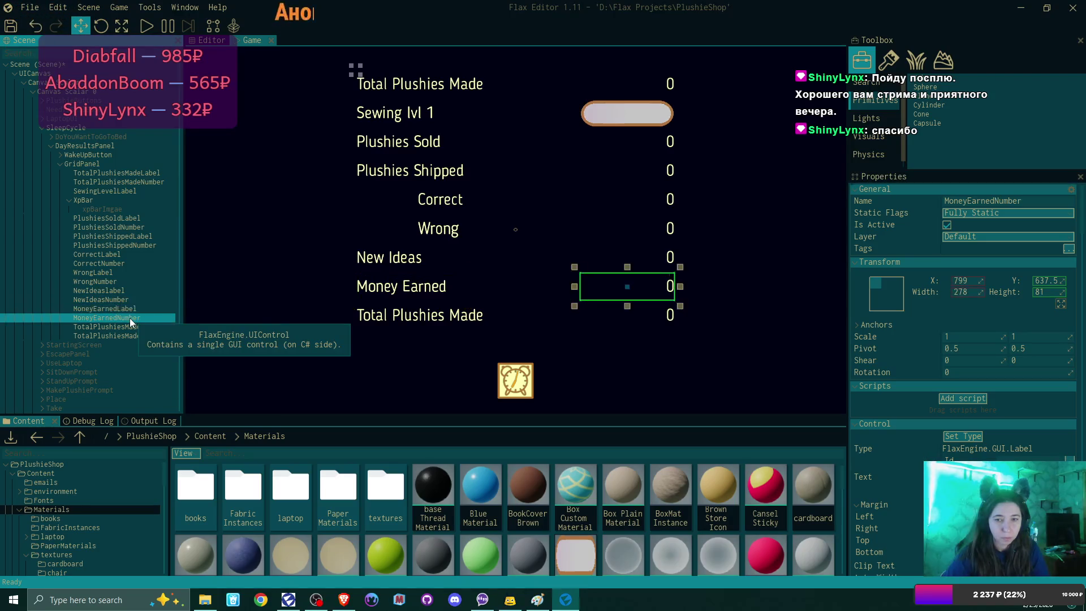
pyautogui.click(131, 326)
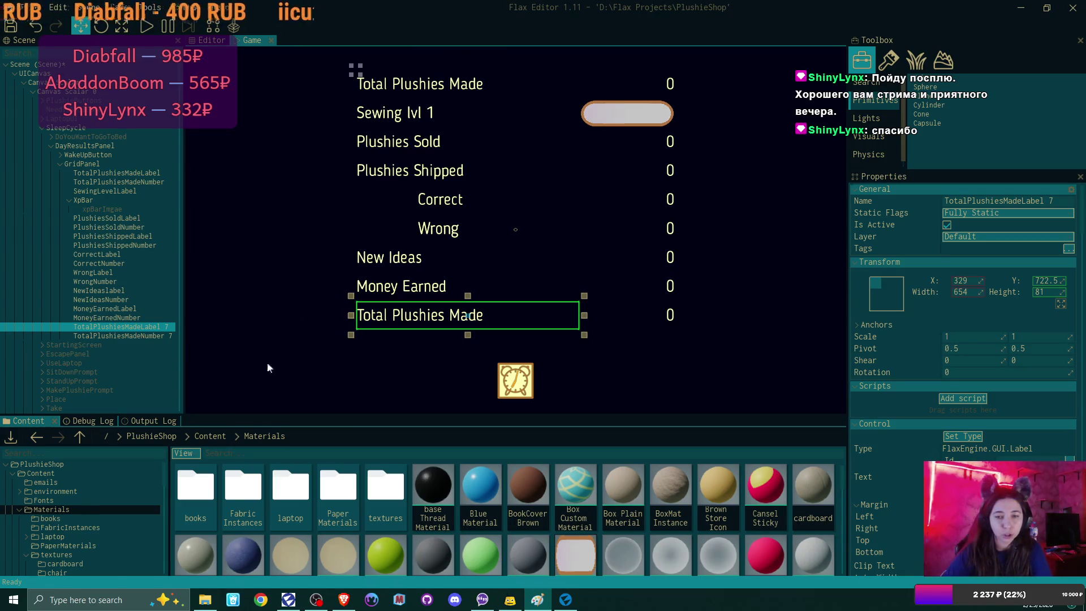
# - Clear the 'Total Plushies Made' text from the last row's label
pyautogui.click(996, 476)
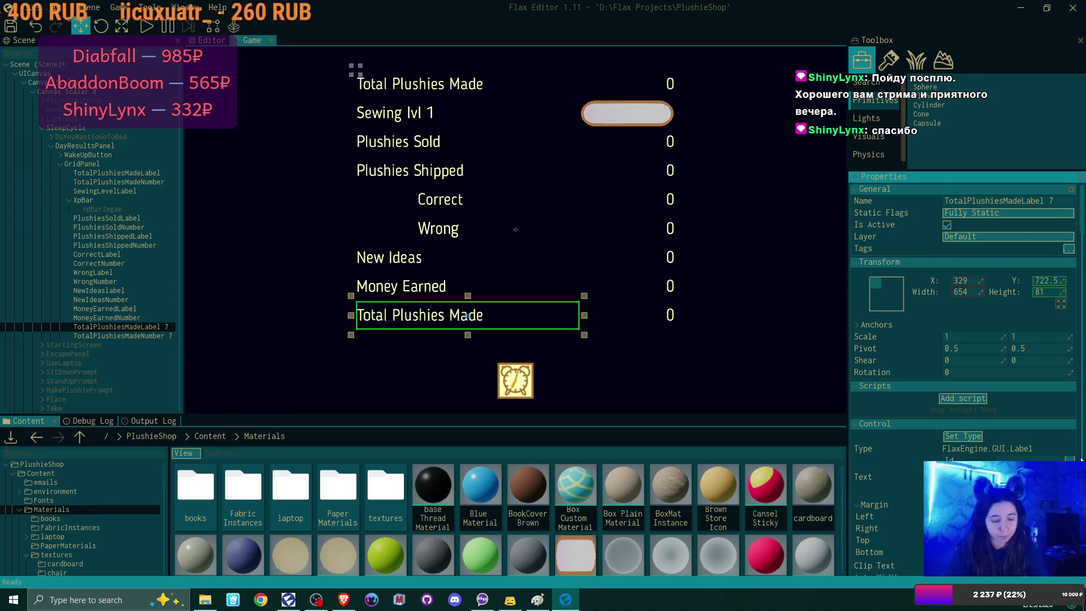
pyautogui.hotkey('ctrl', 'a')
pyautogui.press('BackSpace')
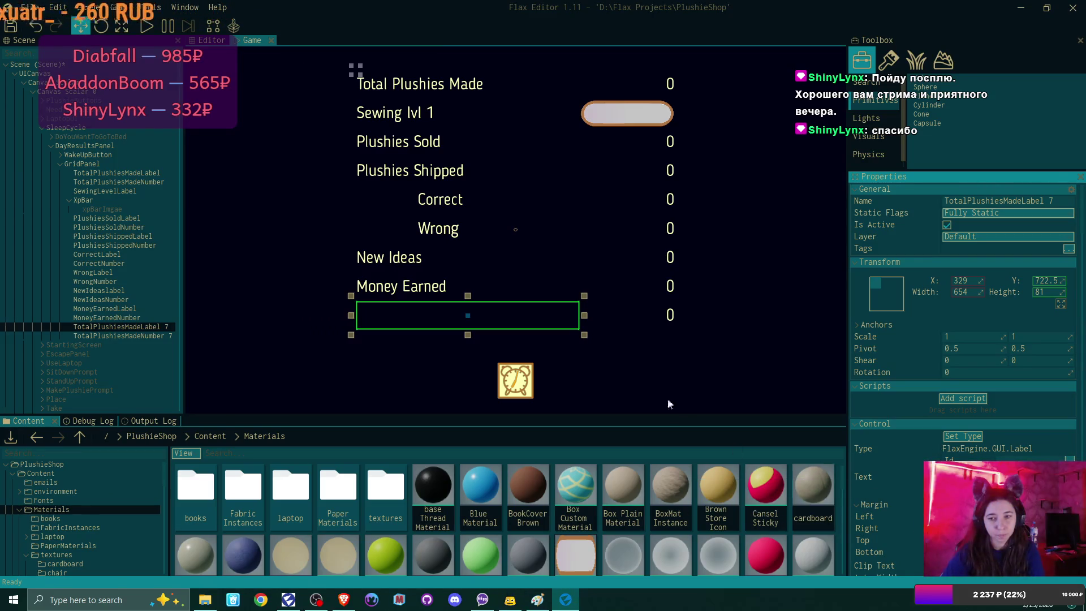
# - Rename the last row's label and number to MoneyleftLabel and MoneyLeftNumber
pyautogui.doubleClick(139, 327)
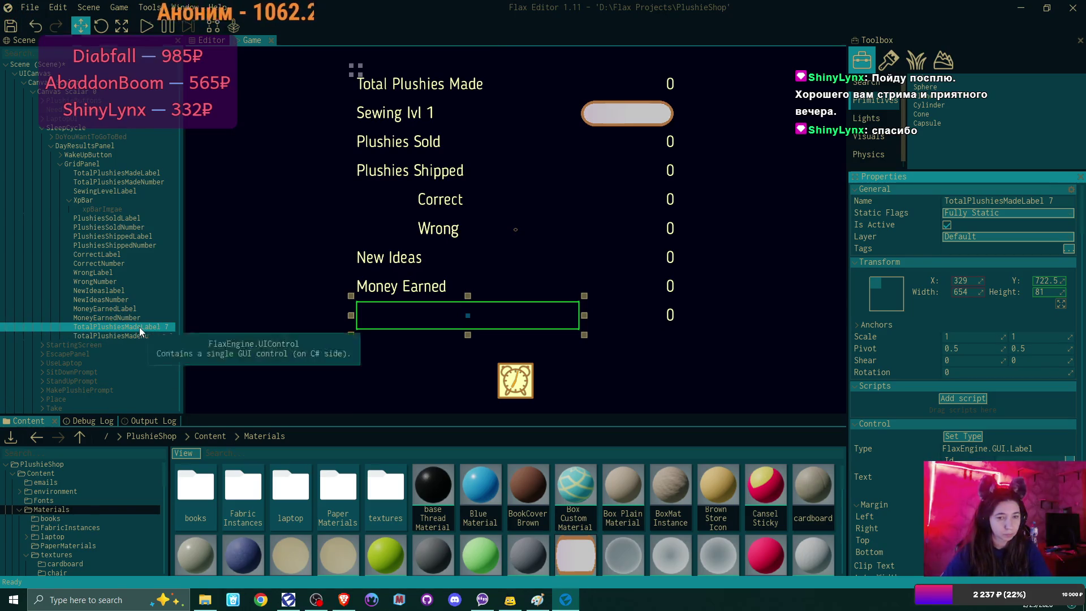
pyautogui.doubleClick(137, 322)
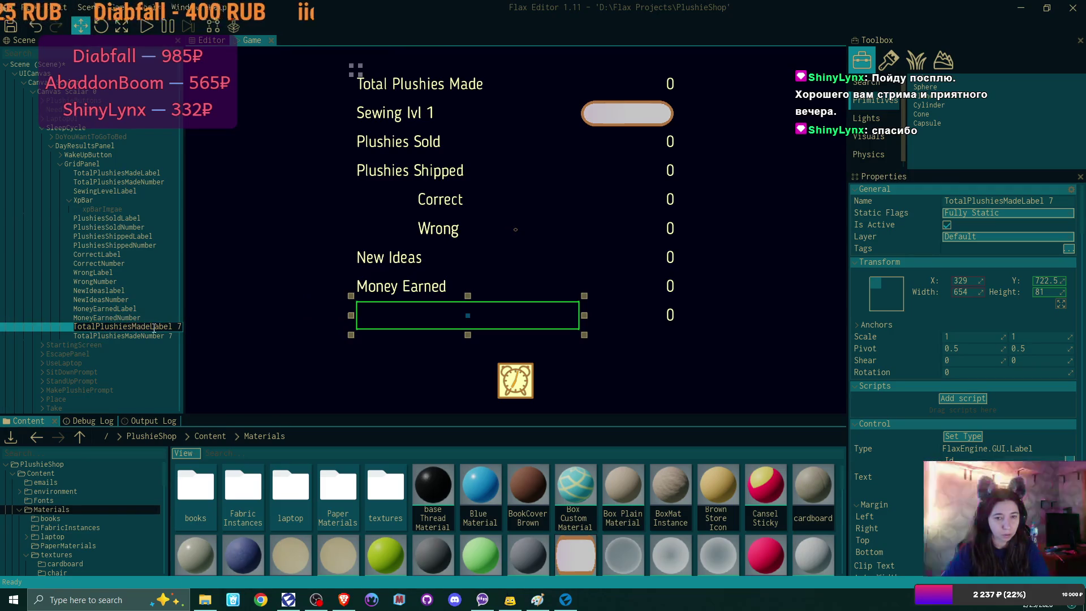
pyautogui.moveTo(154, 328); pyautogui.dragTo(75, 328)
pyautogui.write('MoneyleftLabel')
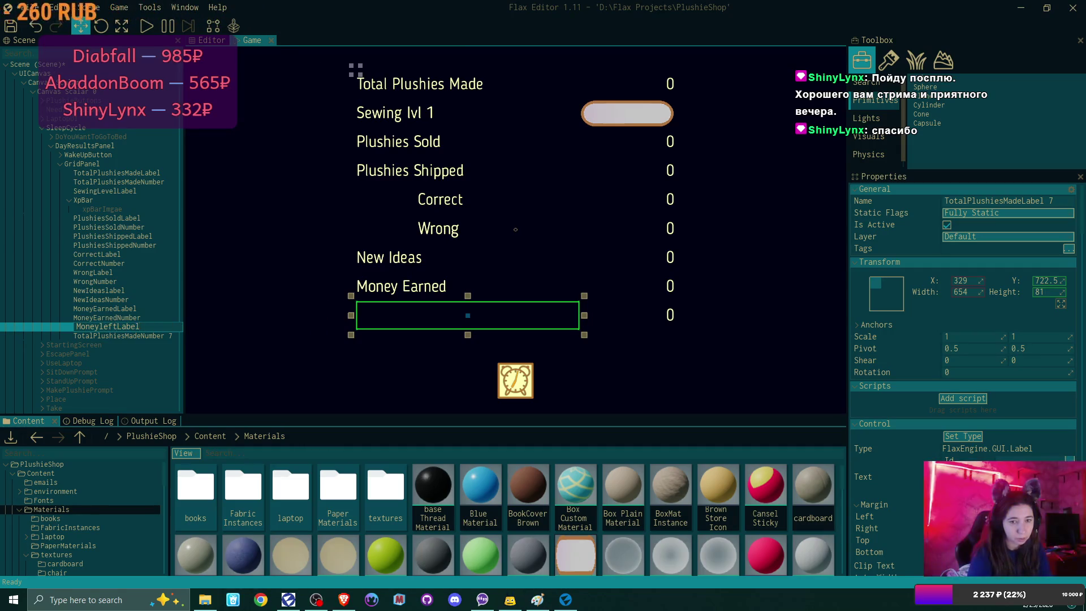
pyautogui.press('Return')
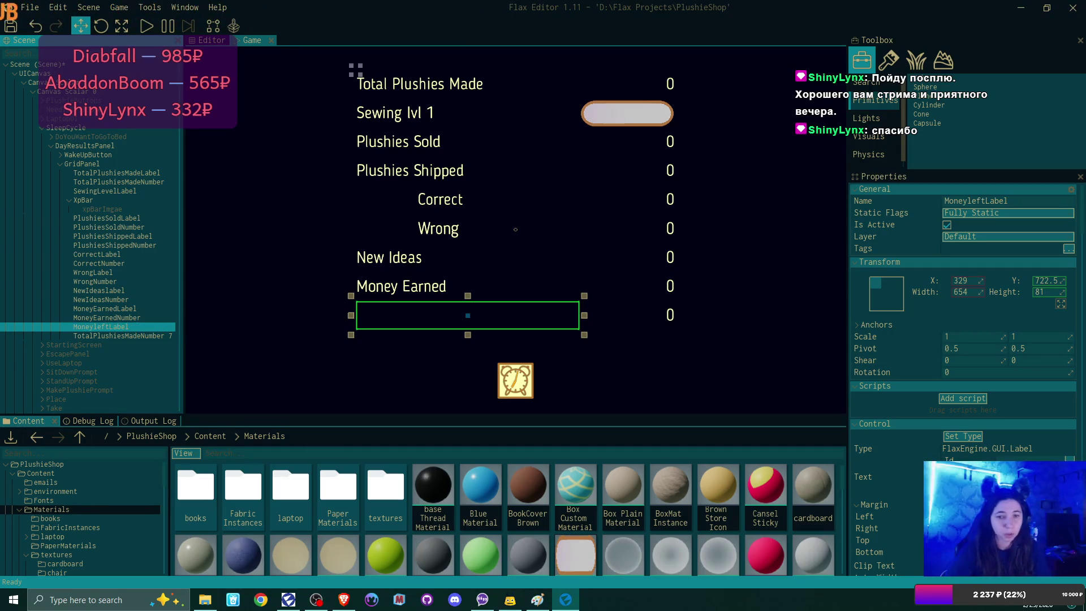
pyautogui.doubleClick(117, 337)
pyautogui.write('MoneyLeft')
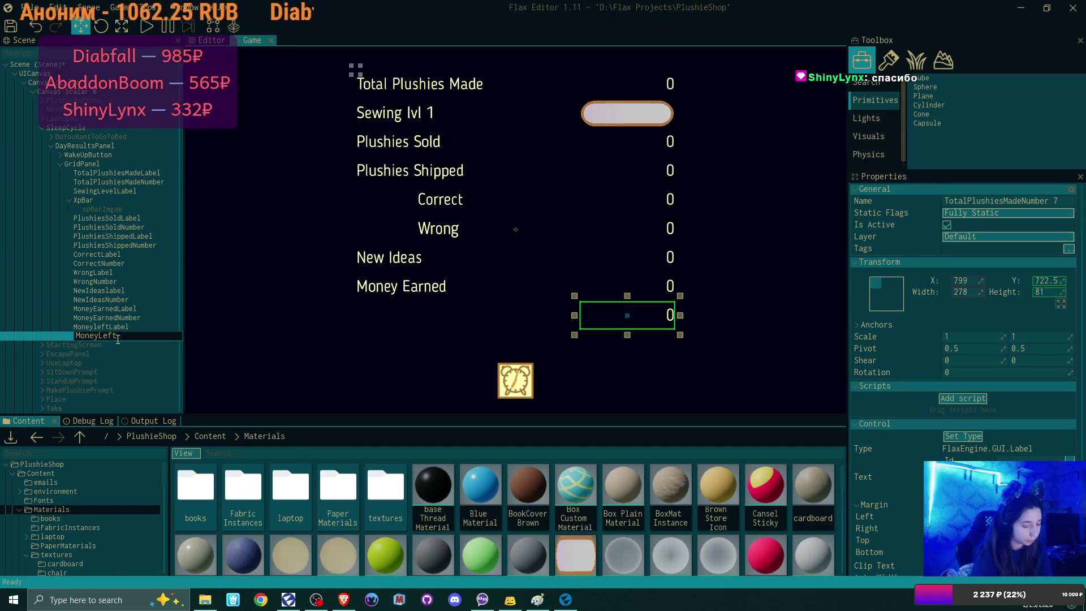
pyautogui.write('Number')
pyautogui.press('Return')
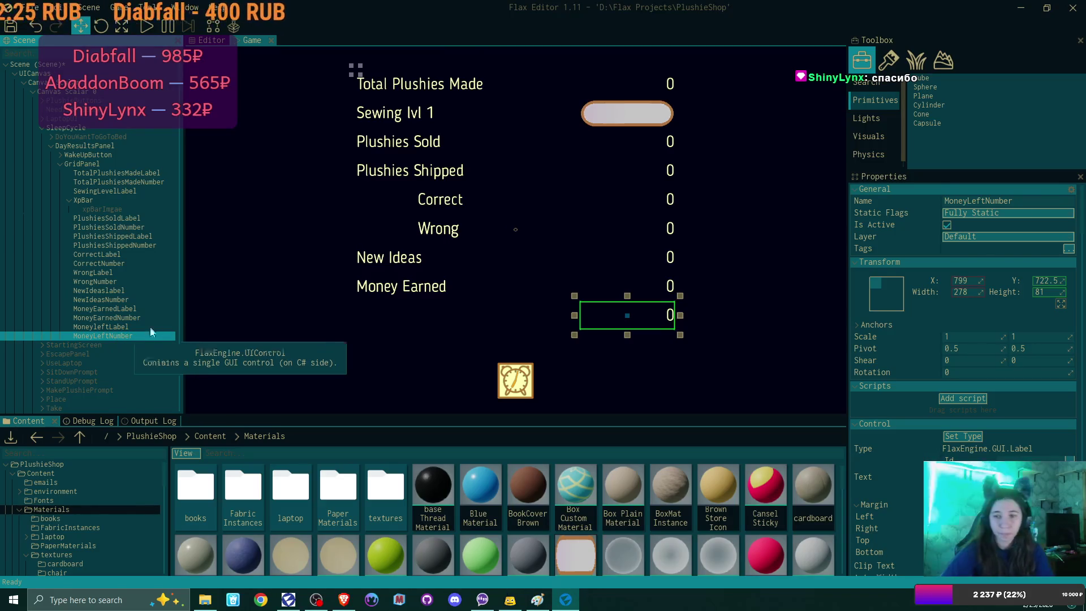